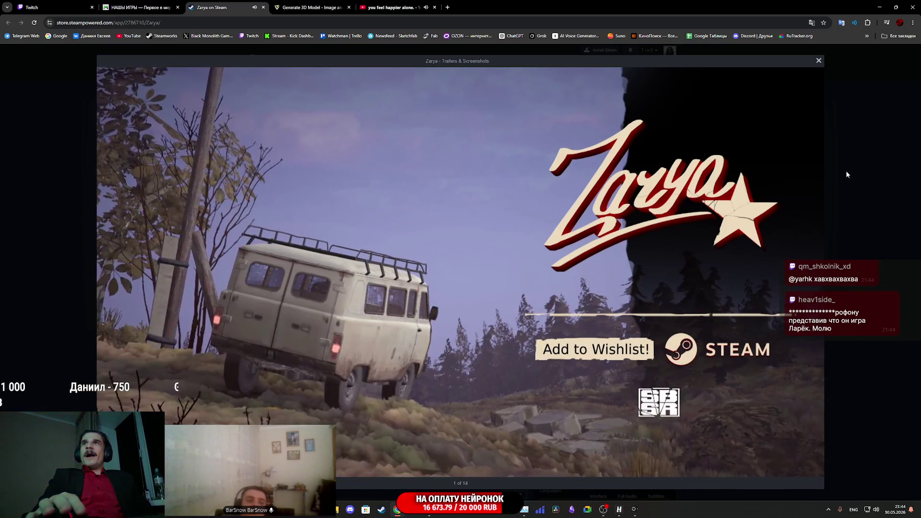
Close the open viewer, scroll the Zarya page, and open screenshot 6 (the muddy car) full size
click(846, 174)
scroll(511, 361, down, 4)
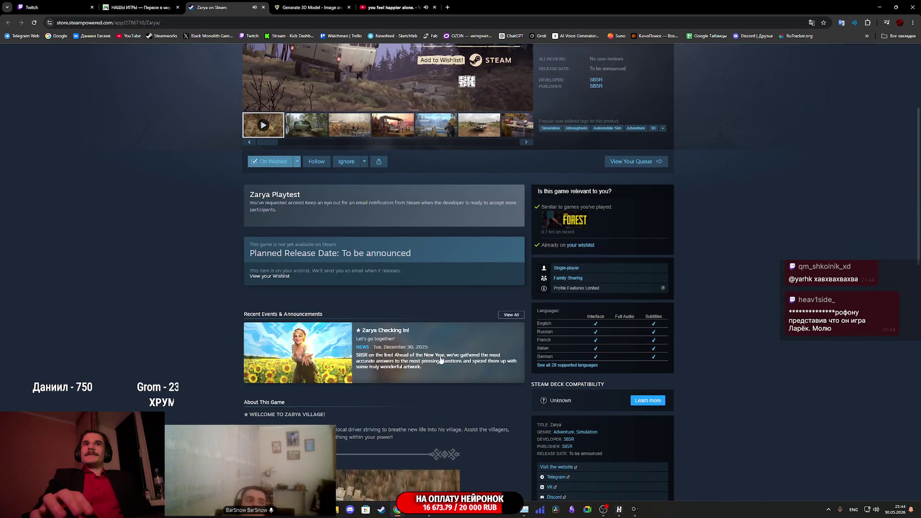
scroll(442, 358, down, 4)
scroll(441, 358, down, 4)
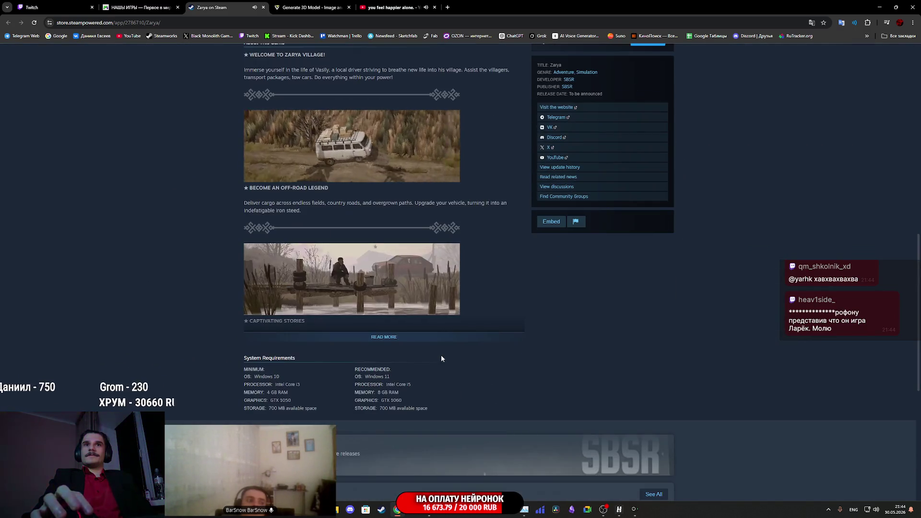
scroll(442, 355, down, 5)
scroll(434, 343, up, 15)
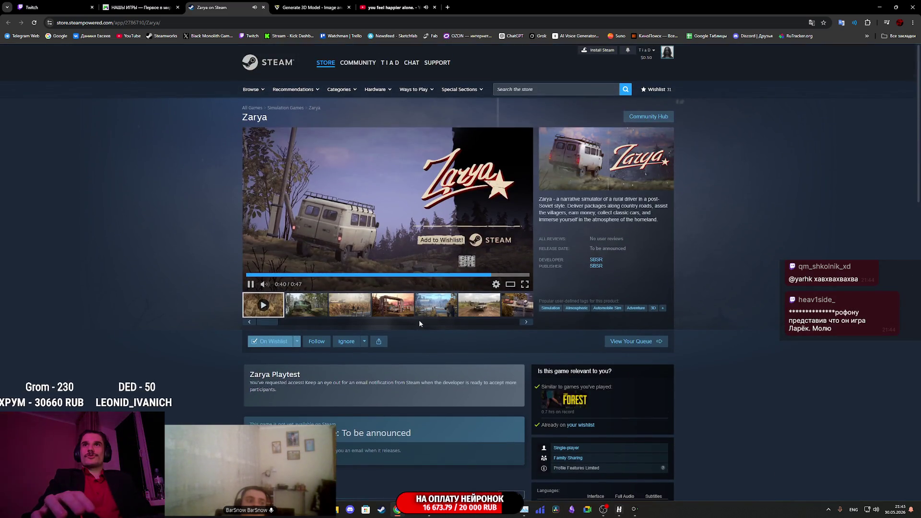
click(466, 308)
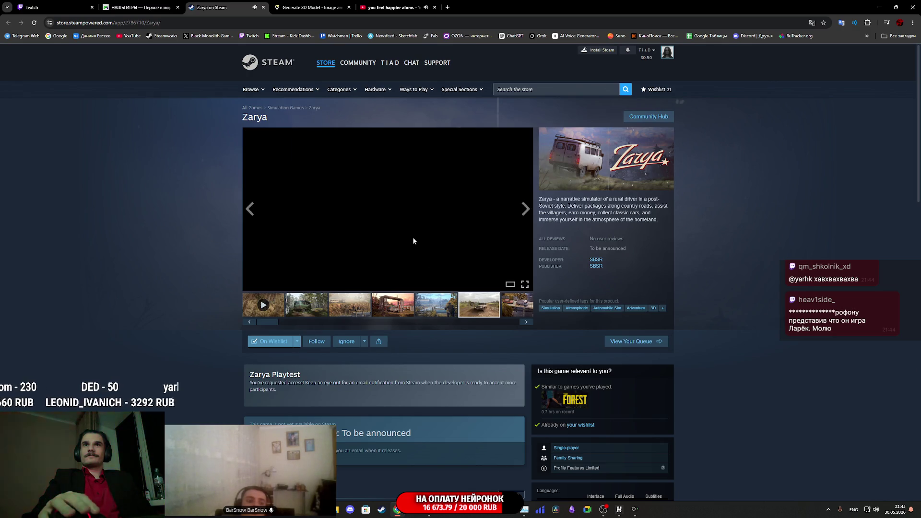
click(413, 238)
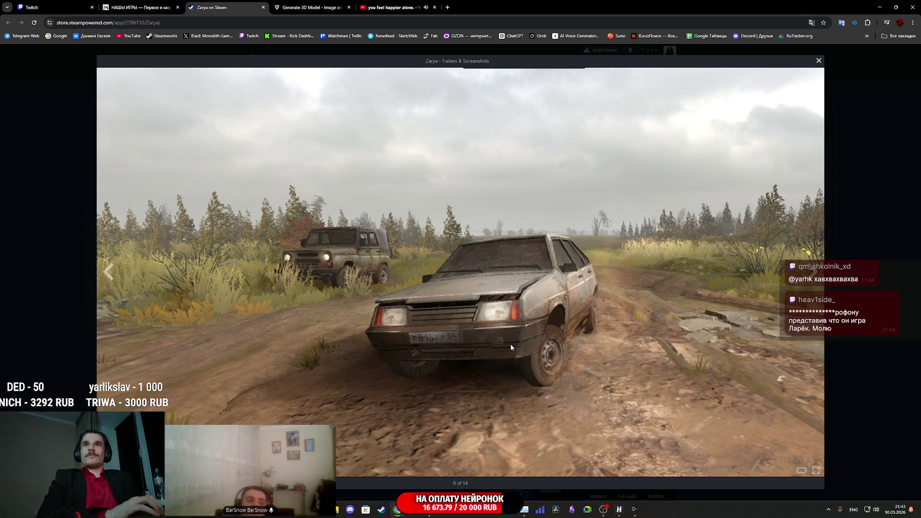
Page through the Zarya screenshots with the arrow keys, back to 3 and forward to 14 of 14
key(Left)
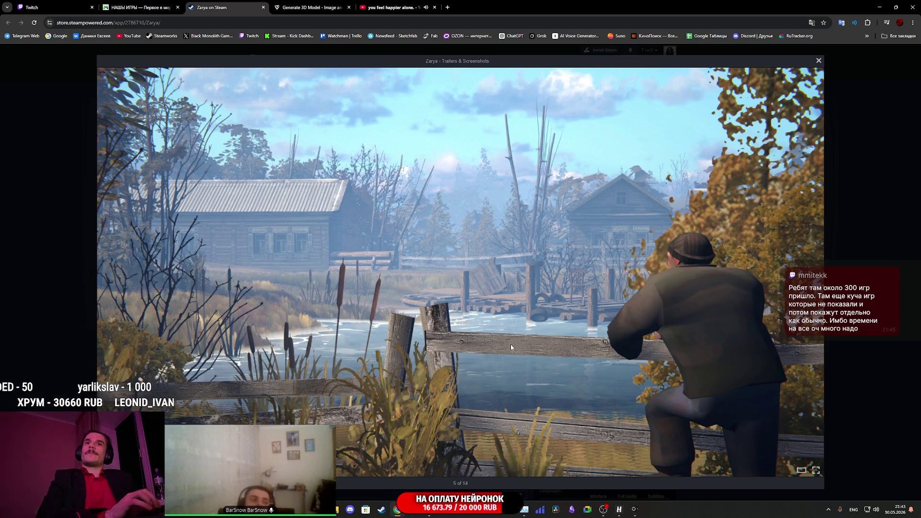
key(Left)
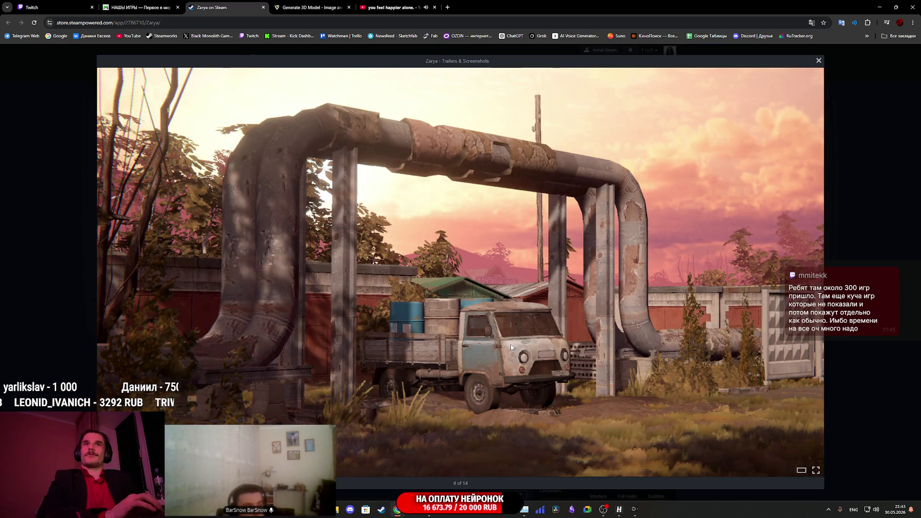
key(Left)
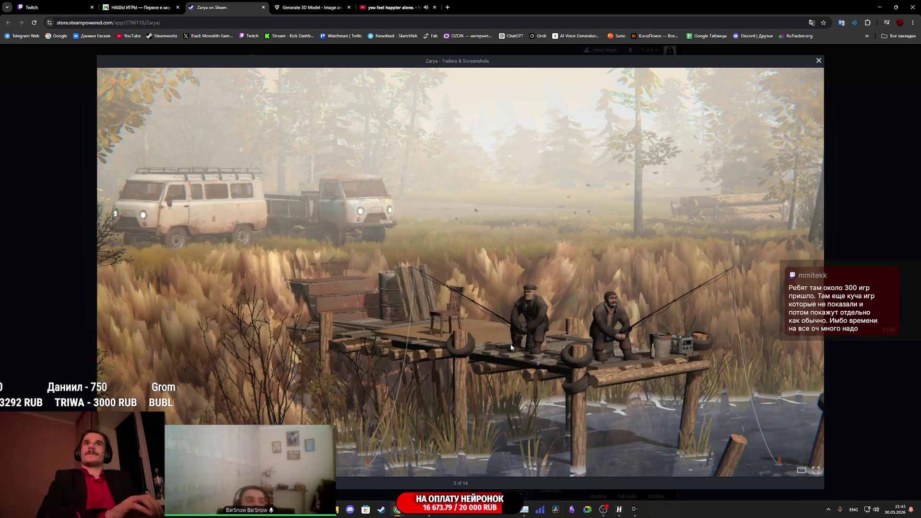
key(Right)
key(Right)
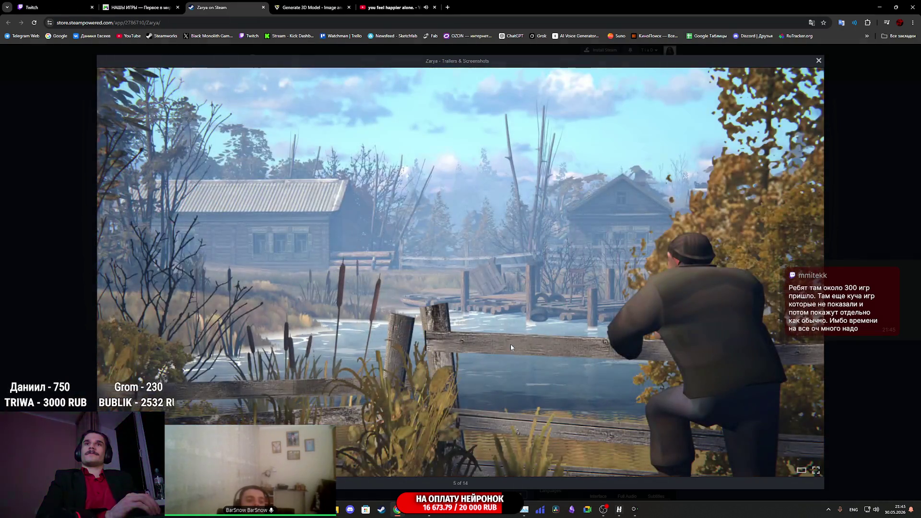
key(Right)
key(Left)
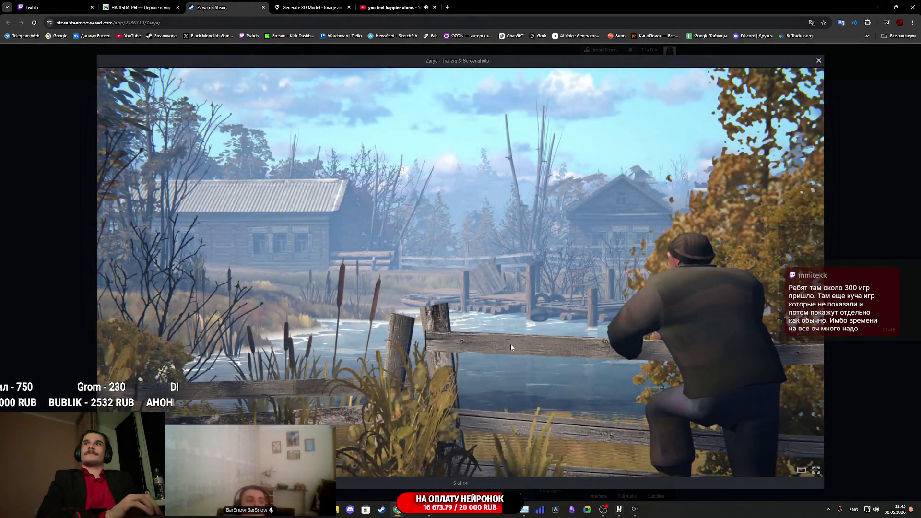
key(Right)
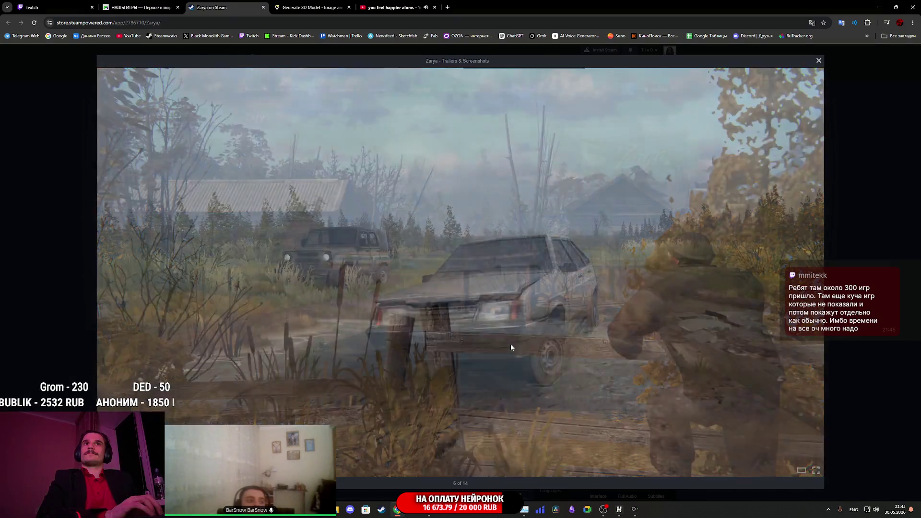
key(Right)
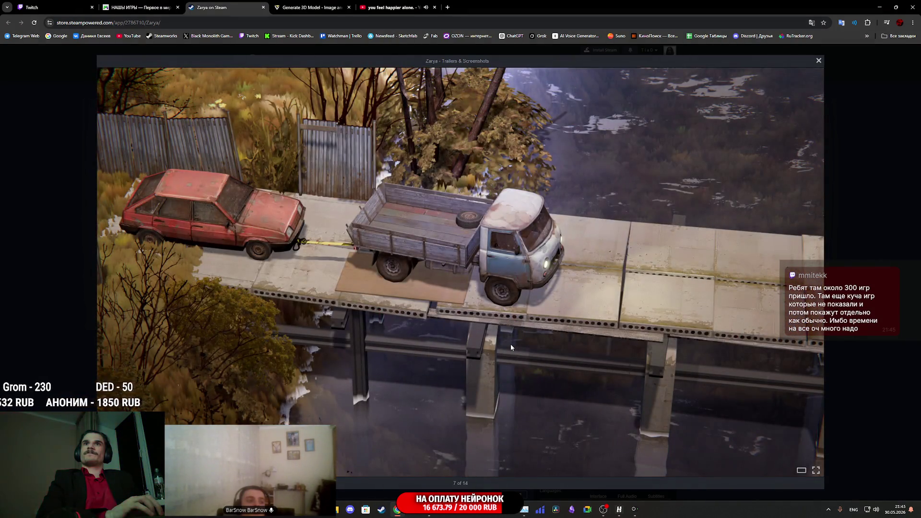
key(Right)
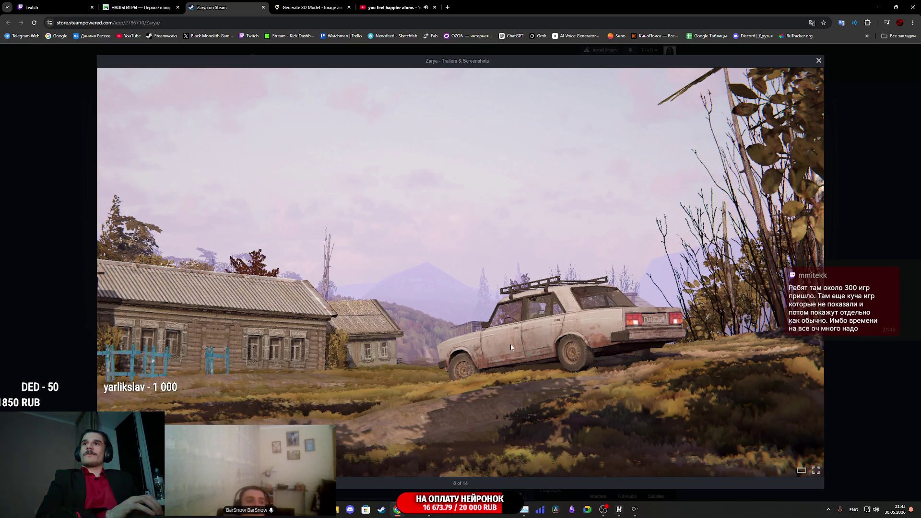
key(Right)
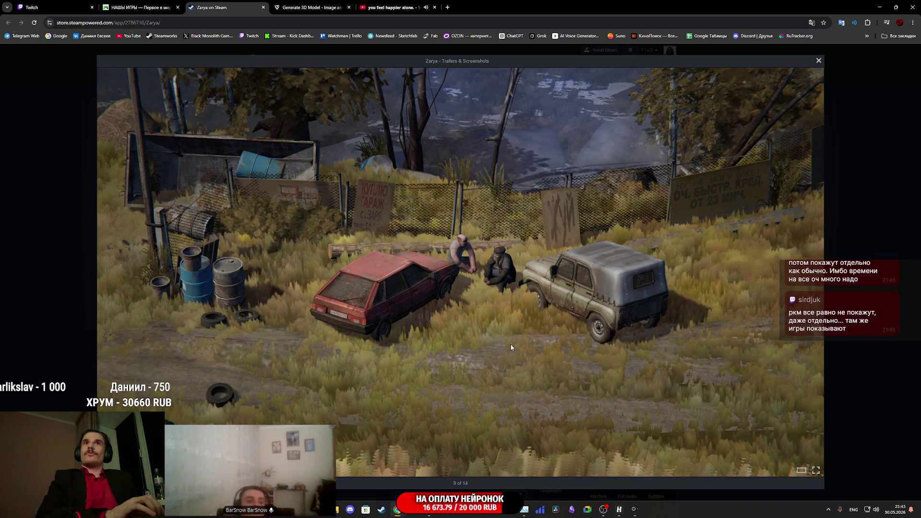
key(Right)
key(Right)
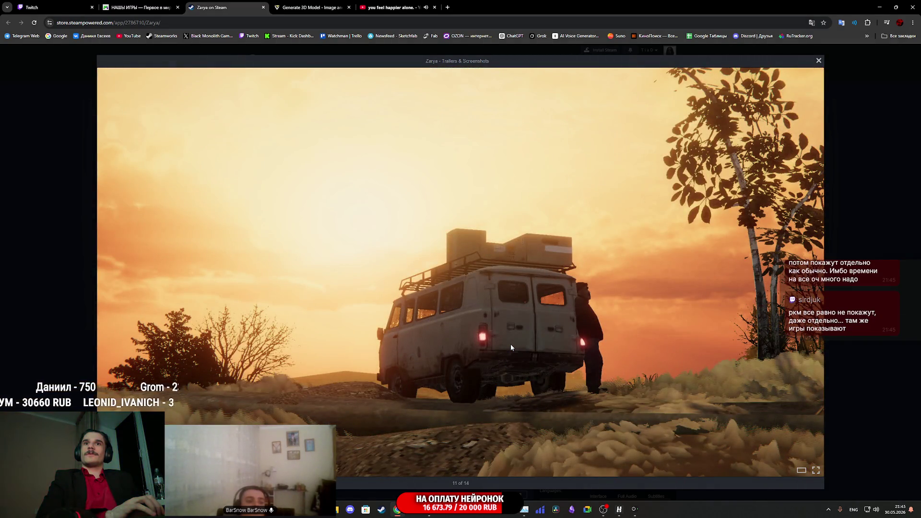
key(Right)
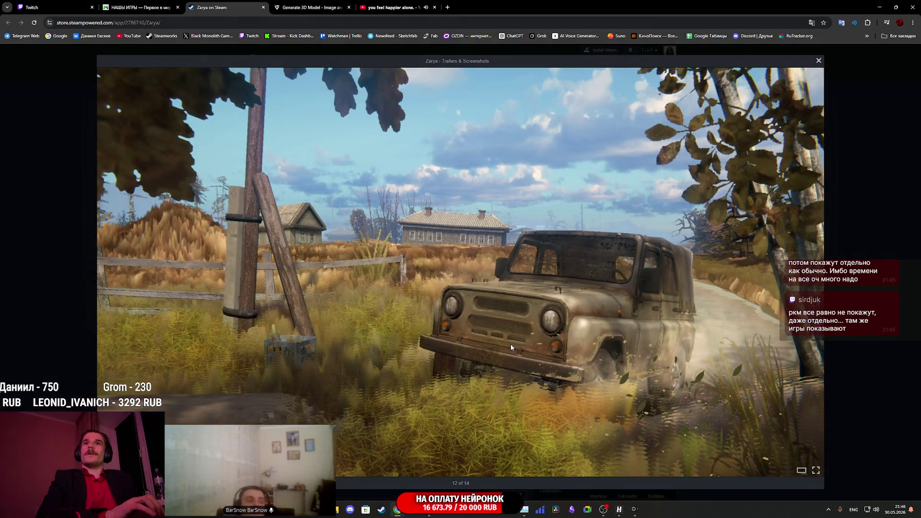
key(Right)
key(Right)
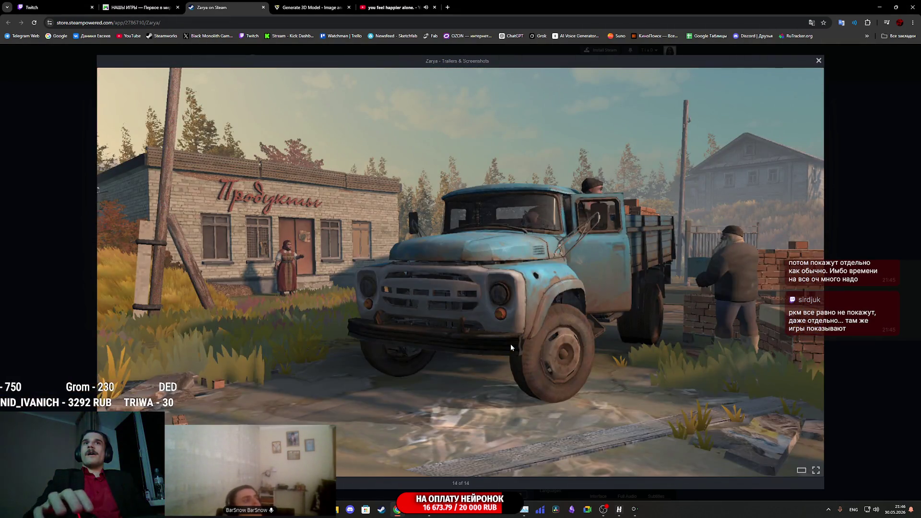
Reopen the last screenshot, cycle through the trailer, green van and fishermen shots, then close the viewer
click(847, 185)
click(479, 282)
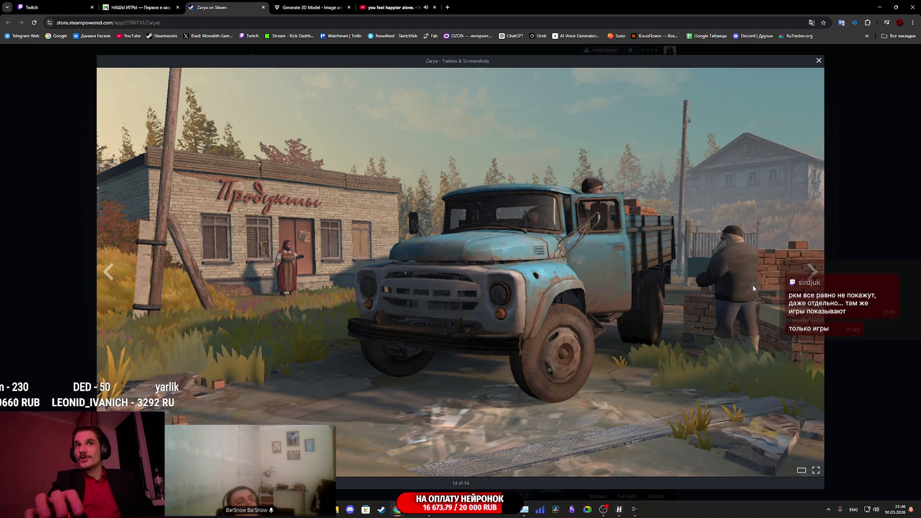
click(810, 275)
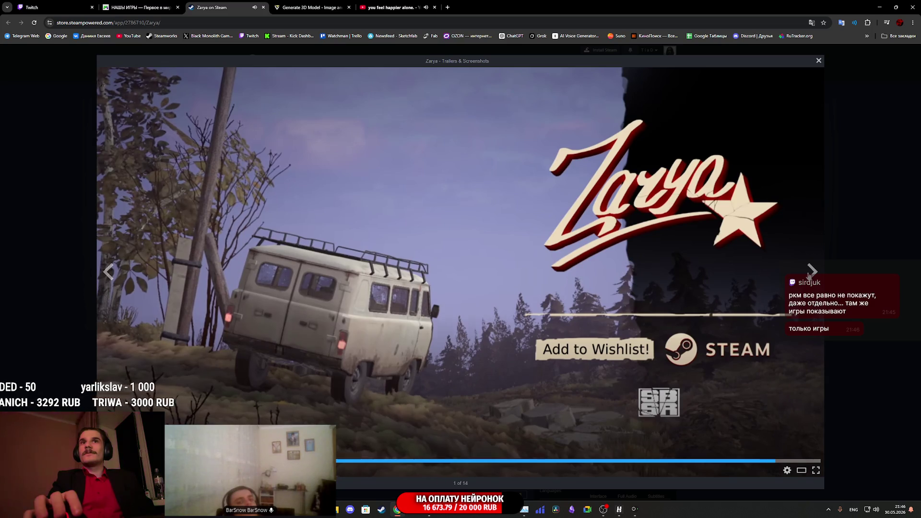
click(809, 274)
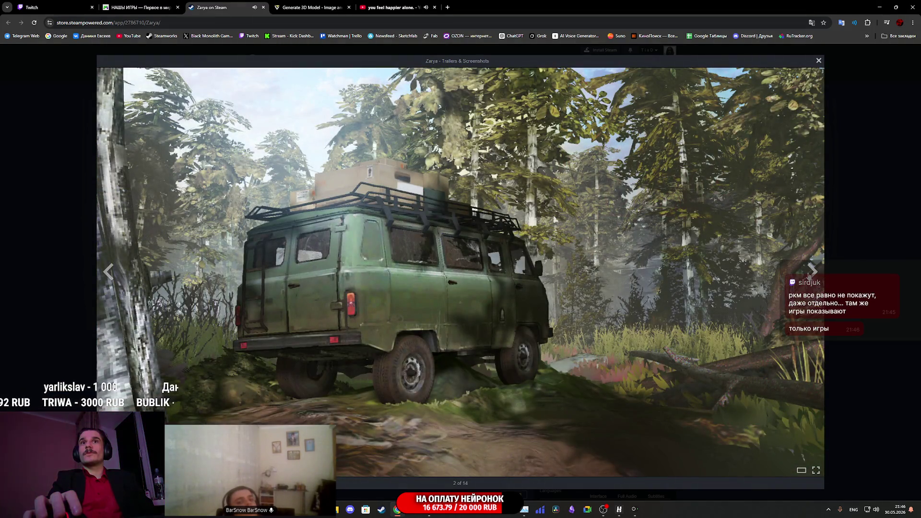
click(809, 274)
click(844, 238)
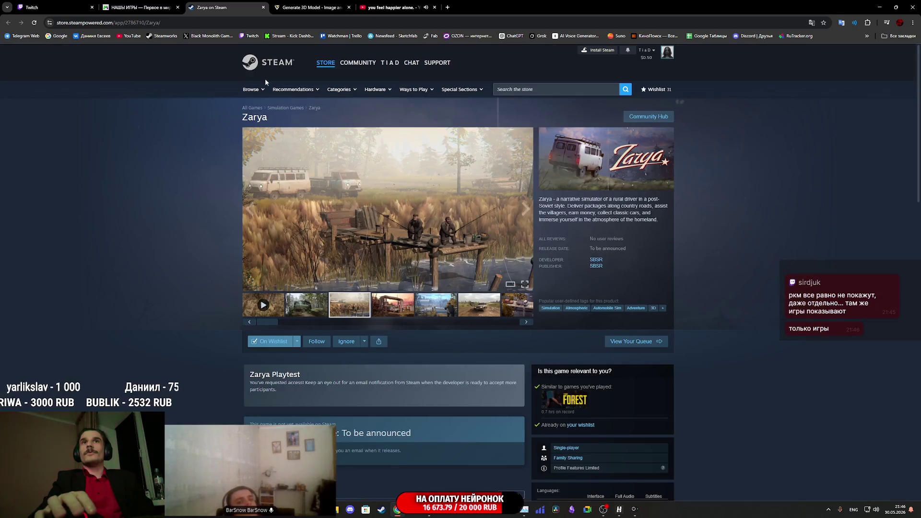
Close the Zarya Steam and Наши игры tabs and return to the Twitch stream manager
middle_click(211, 8)
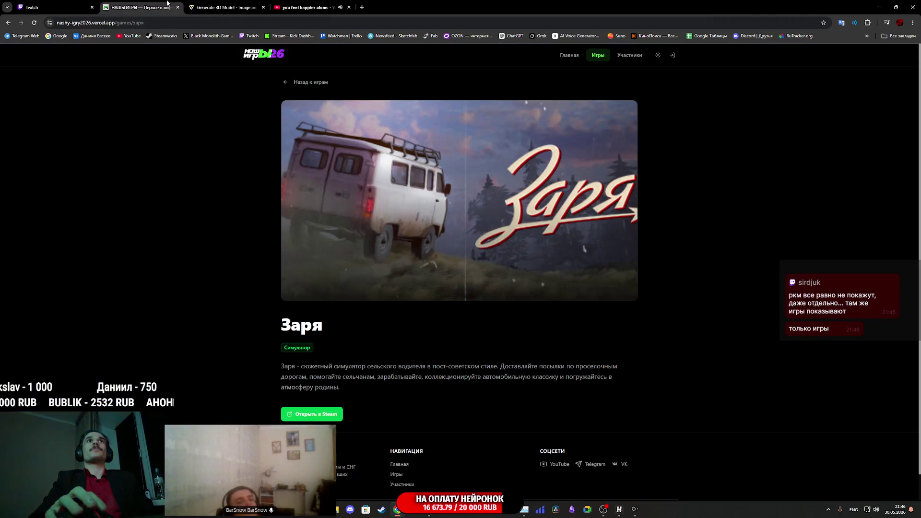
middle_click(133, 7)
click(53, 7)
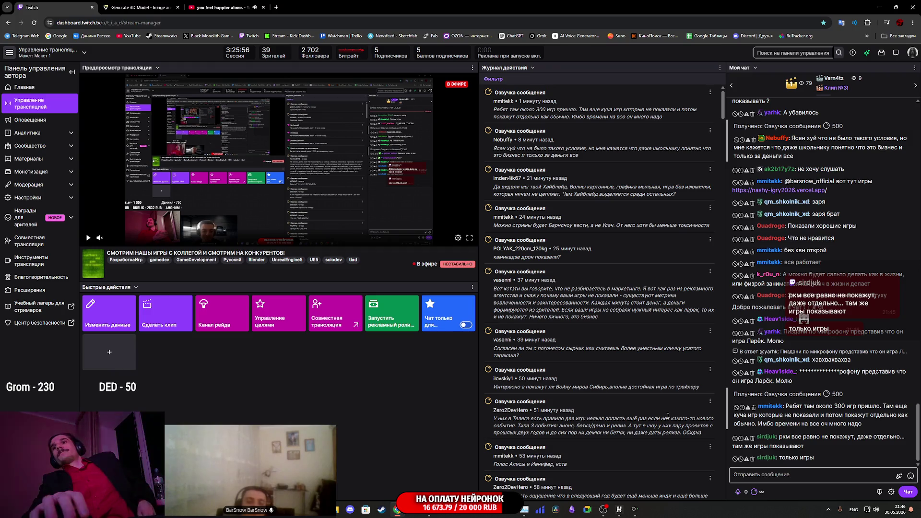
Time out the chatter for 600 seconds, deleting their messages, then go to the YouTube tab
click(740, 439)
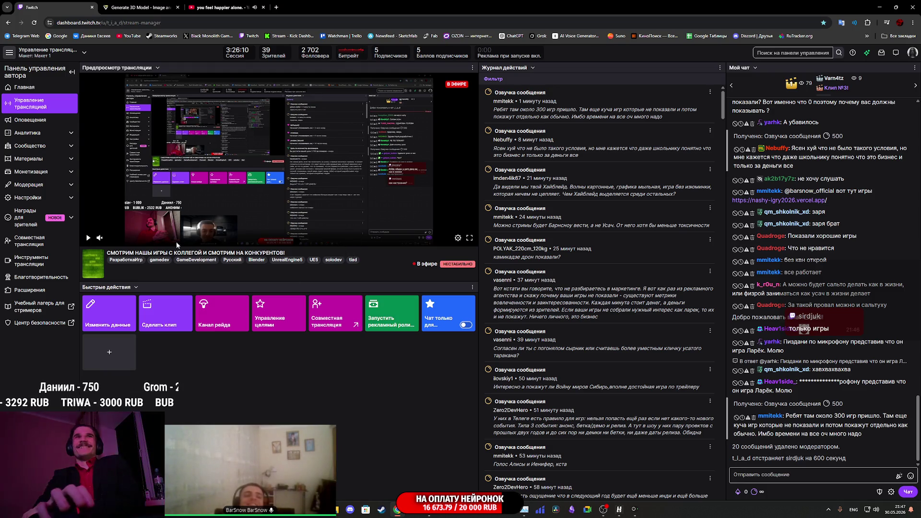
click(217, 7)
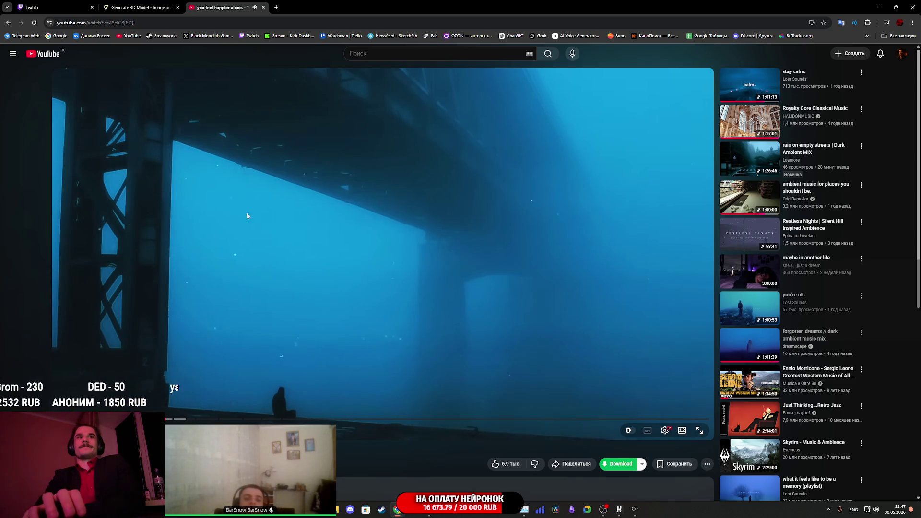
Switch to the Generate 3D Model tab showing the 3D head model
mouse_move(145, 3)
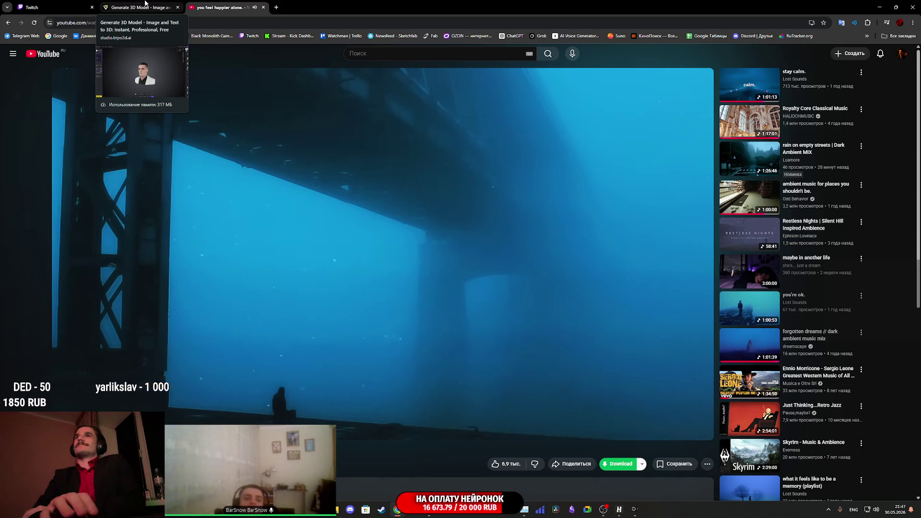
click(145, 2)
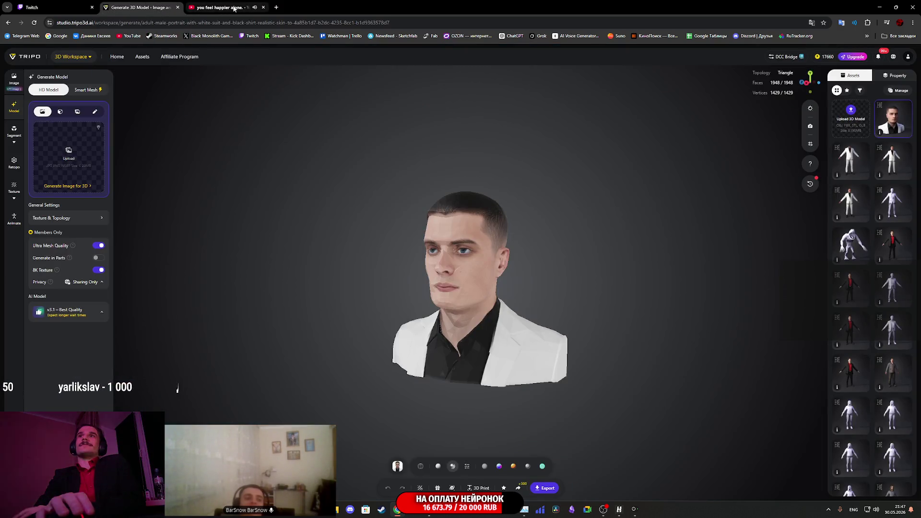
Return to the Twitch dashboard tab
click(54, 4)
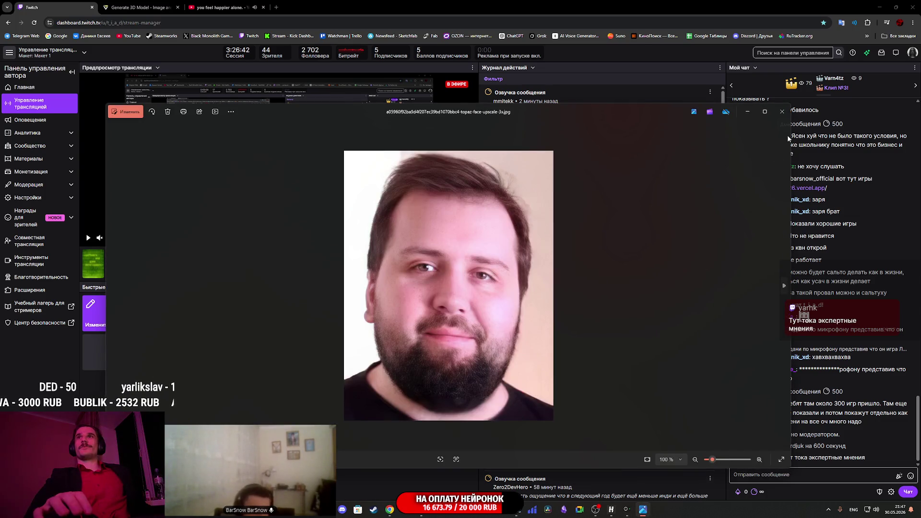
Close the portrait photo and open the SuperGrok start page at grok.com in a new tab
click(782, 111)
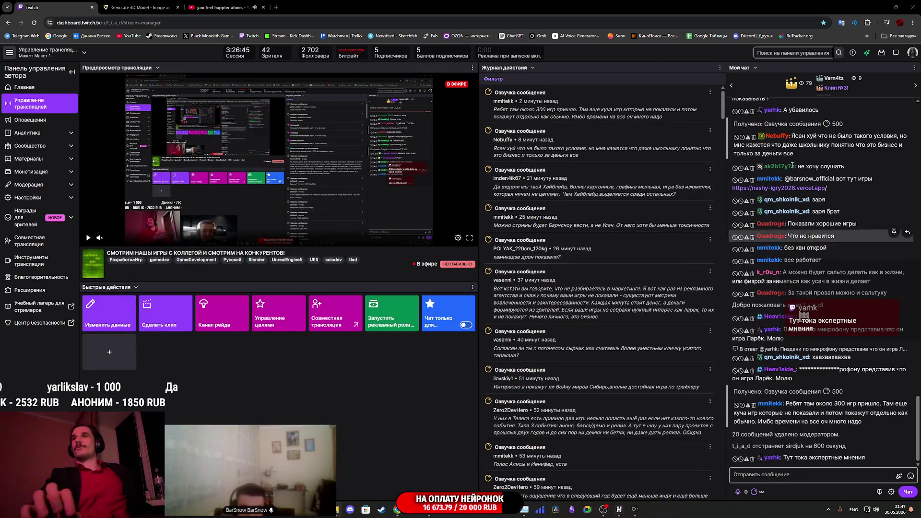
middle_click(538, 36)
click(325, 4)
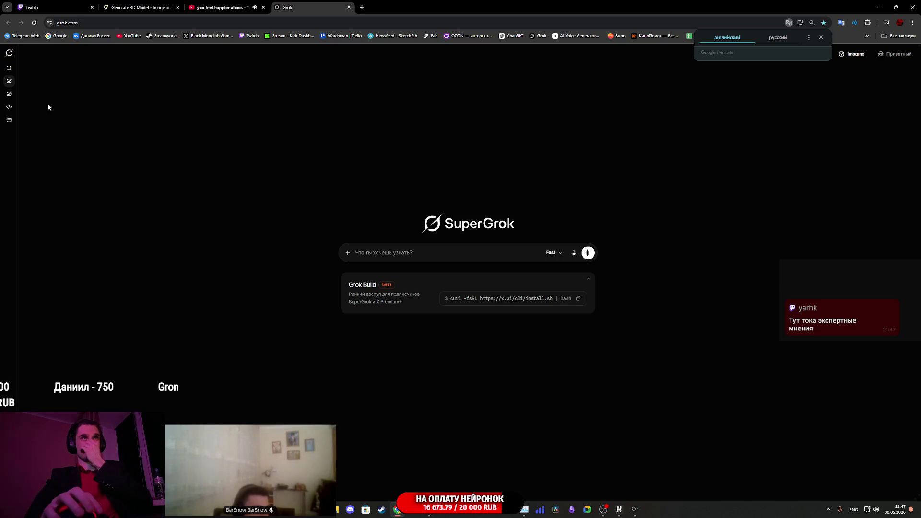
Go to Grok Imagine from the left sidebar to reach the saved images
click(8, 95)
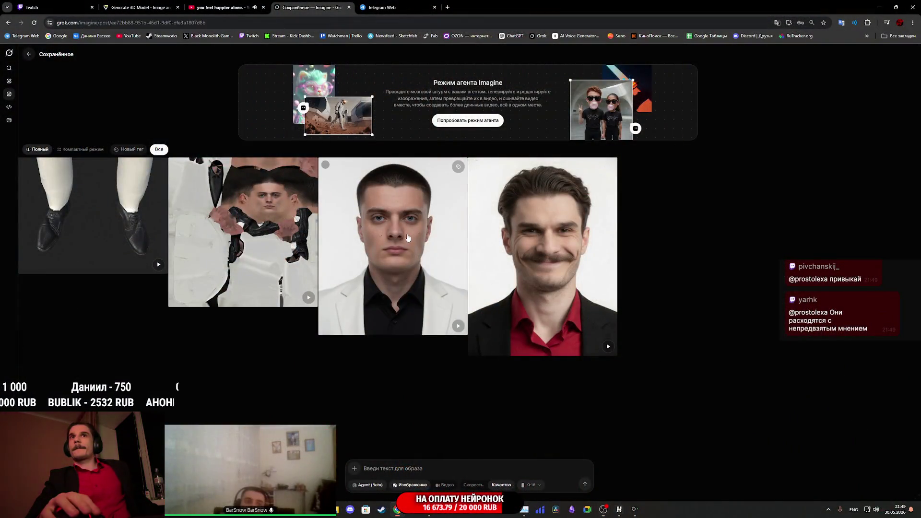
Copy the full-body white-suit T-pose prompt and paste it into the Saved page prompt box
click(408, 237)
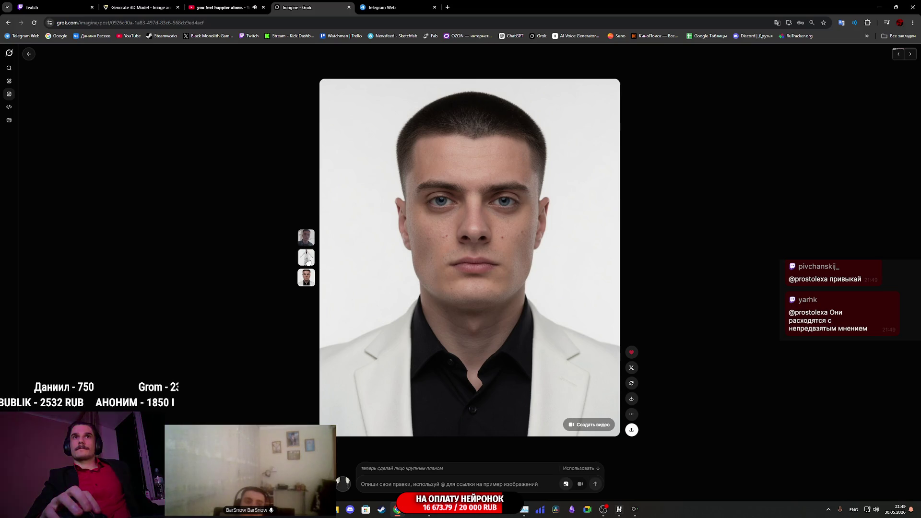
click(306, 259)
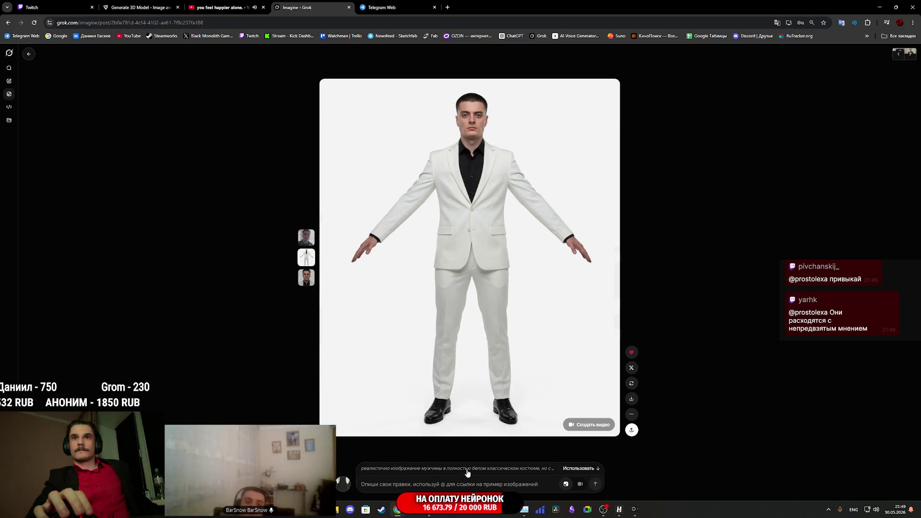
click(468, 473)
mouse_move(464, 468)
mouse_down()
mouse_move(361, 448)
mouse_move(358, 431)
mouse_up()
key(ctrl+c)
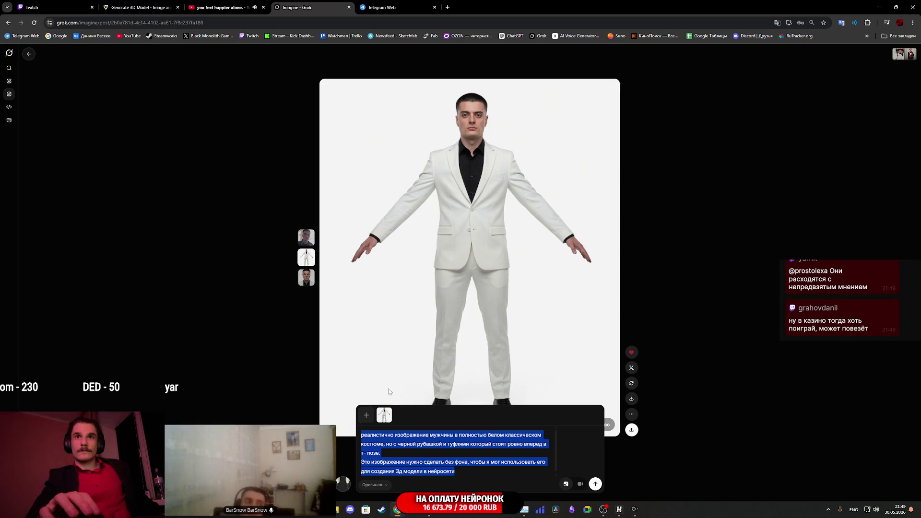
click(30, 55)
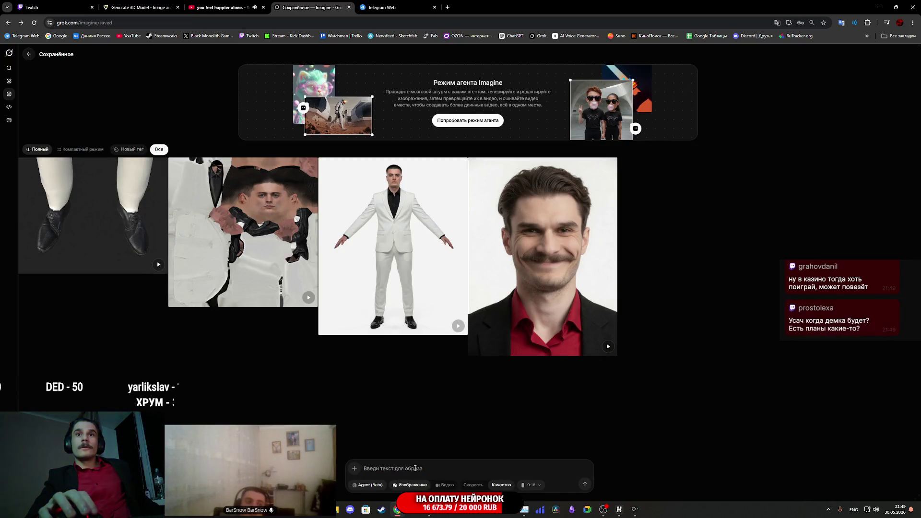
key(ctrl+v)
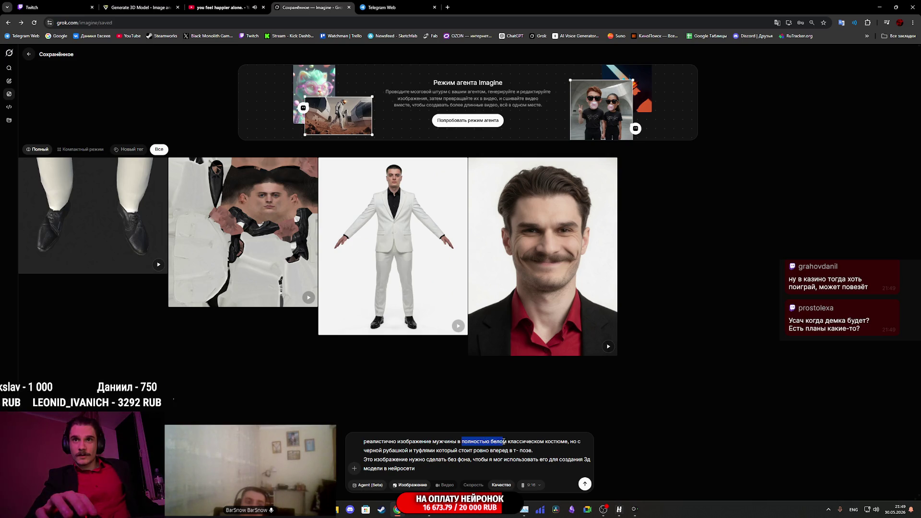
Replace 'полностью белом классическом костюме' in the prompt with 'в черной футболке'
drag(528, 442, 565, 445)
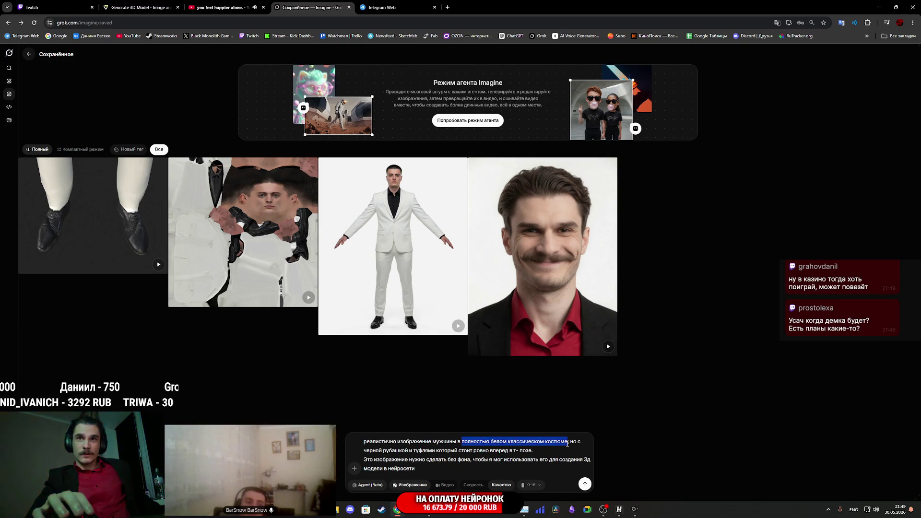
text(xthyjq)
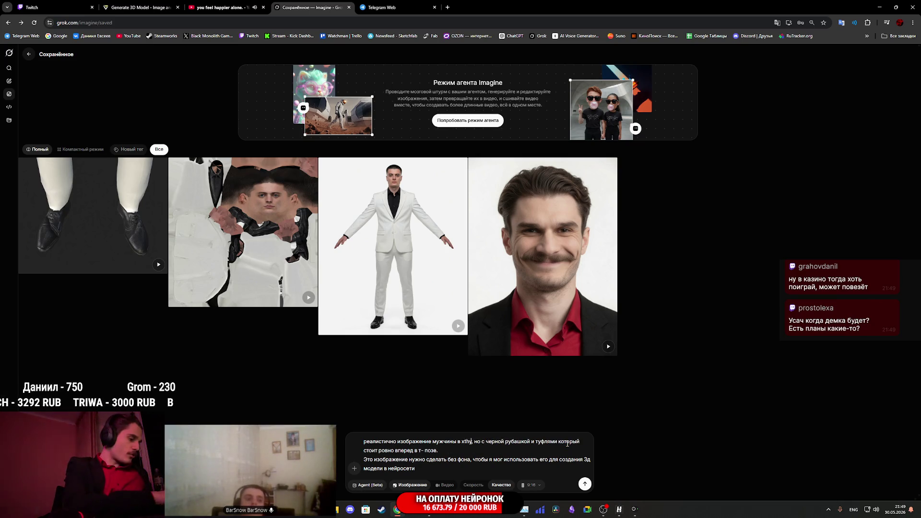
text( aen,jkrf)
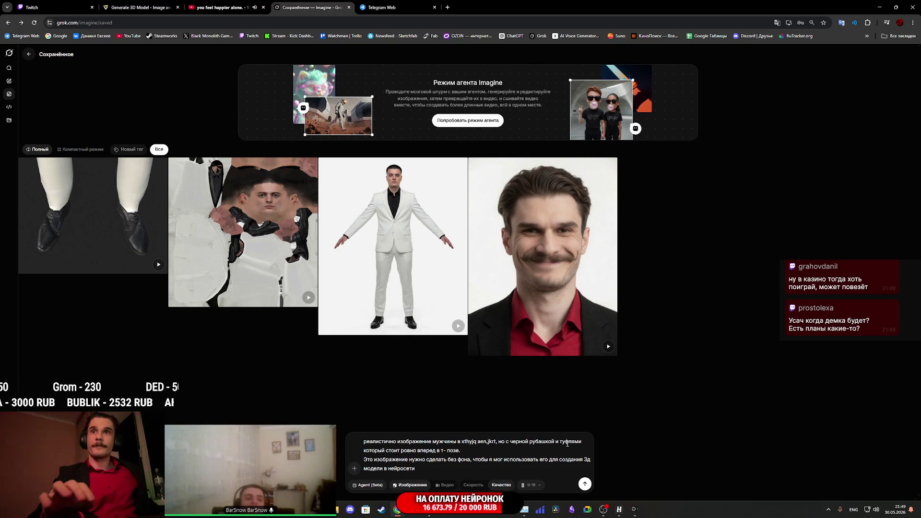
key(BackSpace)
key(BackSpace)
key(BackSpace)
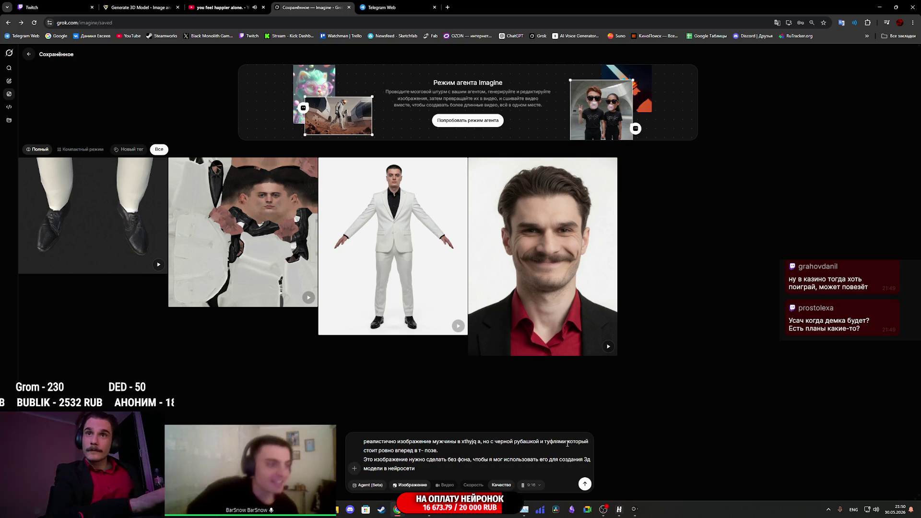
key(BackSpace)
key(BackSpace)
key(BackSpace)
text(в черной футболке)
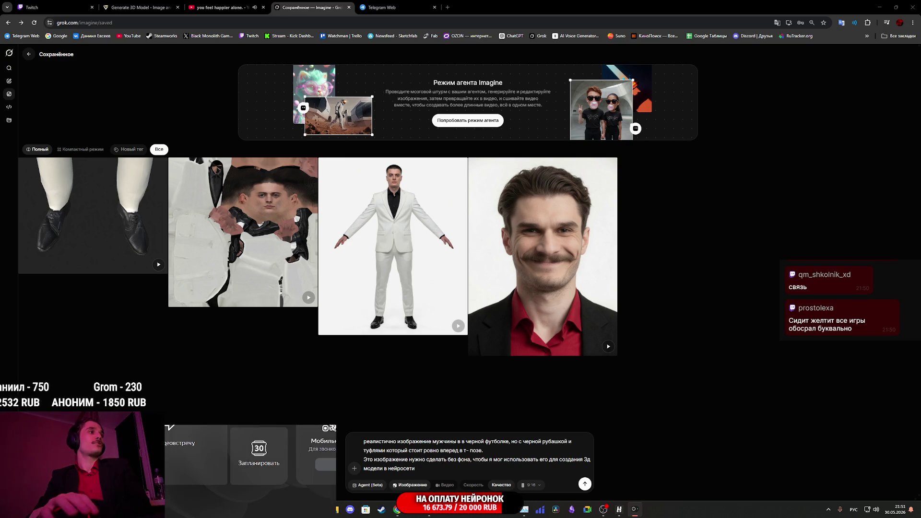
click(57, 7)
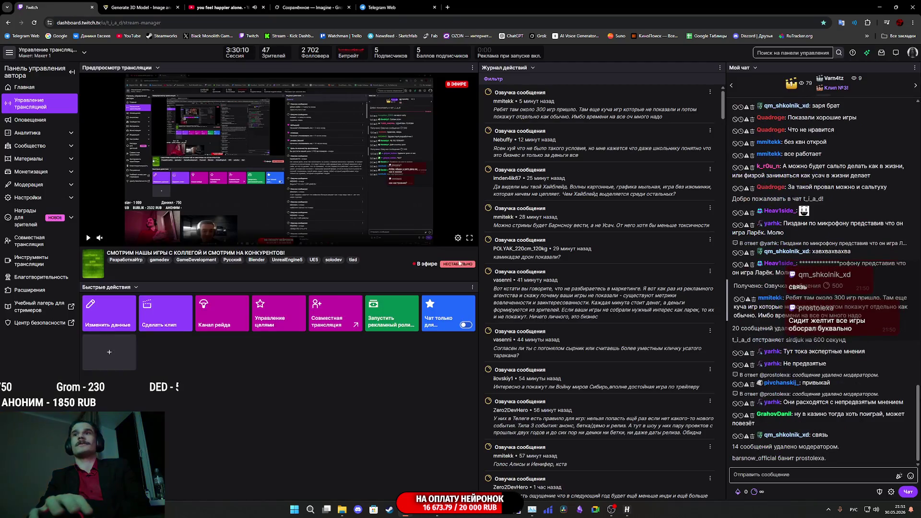
Copy the banned viewer's name from chat into the message box
double_click(811, 459)
drag(811, 459, 768, 475)
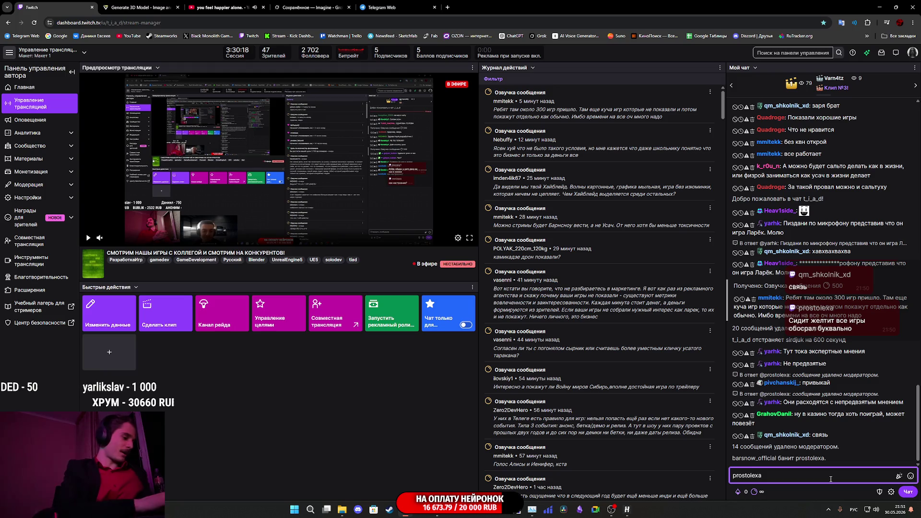
text(гг)
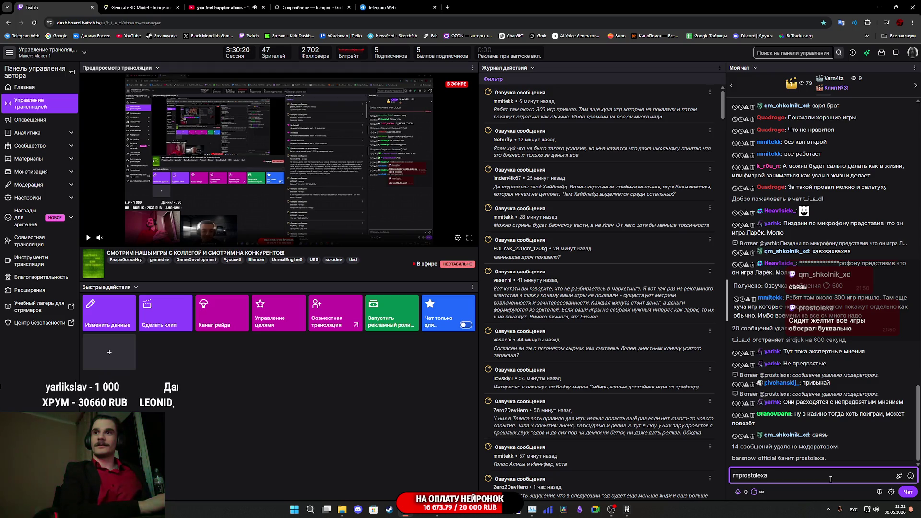
key(BackSpace)
key(BackSpace)
key(super)
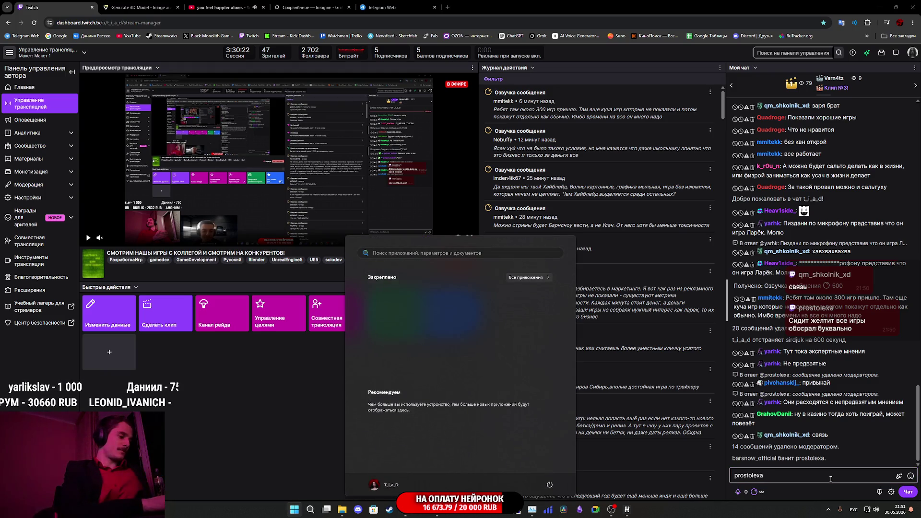
click(831, 479)
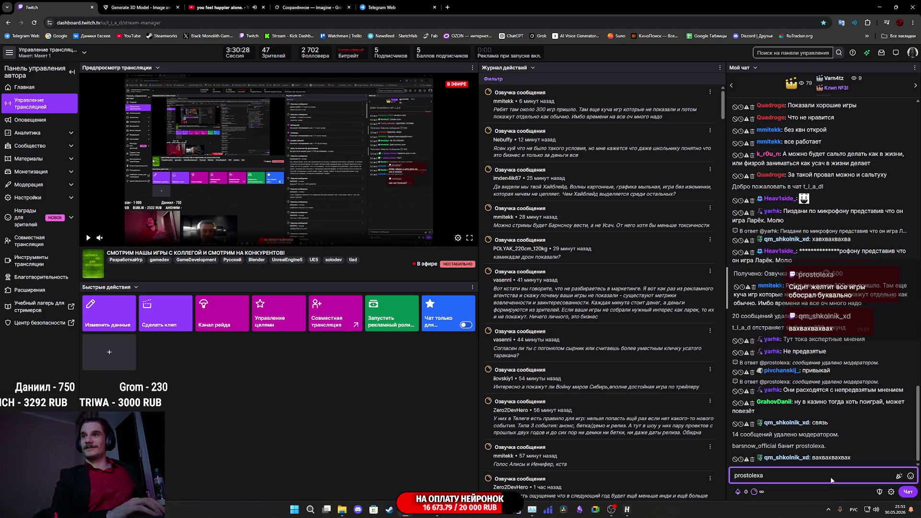
Start the chat message with the /unban command in the English layout
key(alt+shift)
key(Home)
text(u)
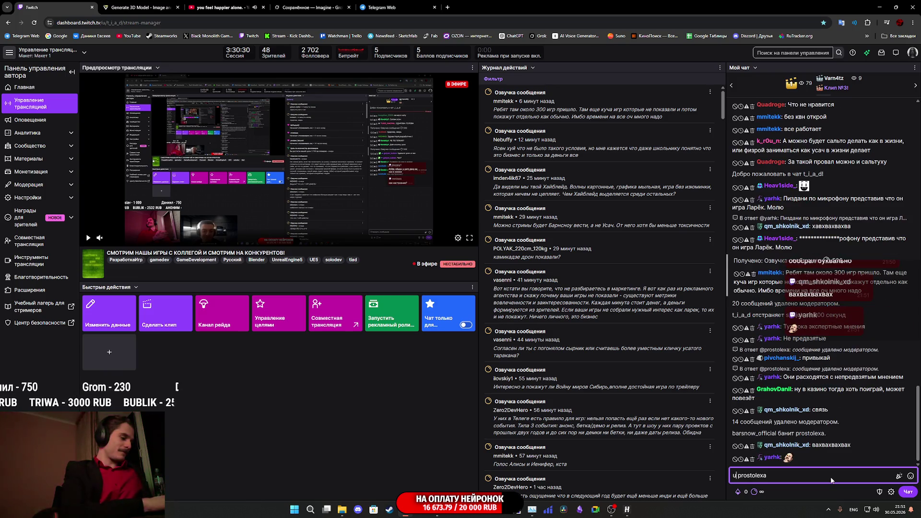
text(nban)
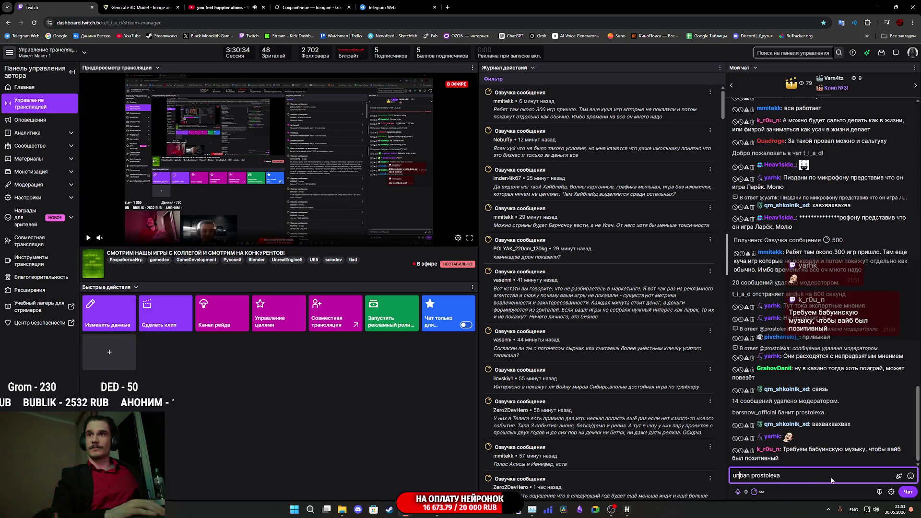
key(Home)
text(/)
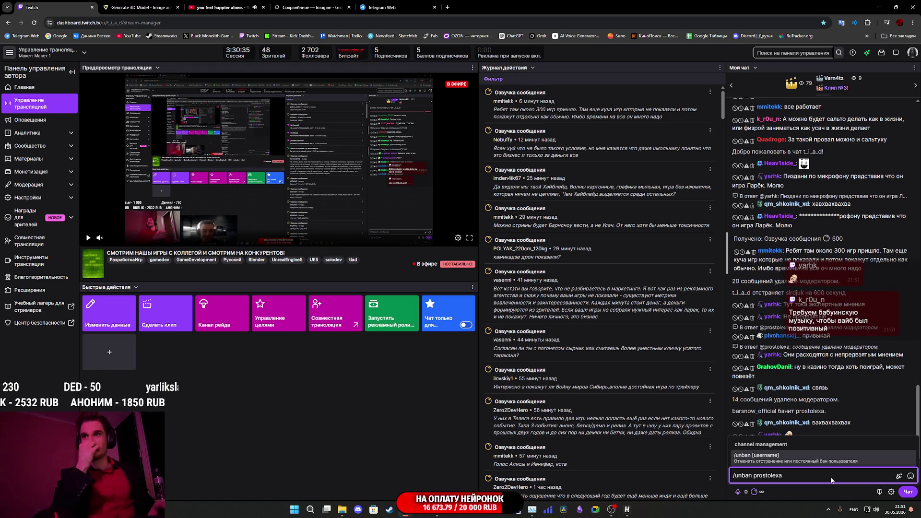
key(Tab)
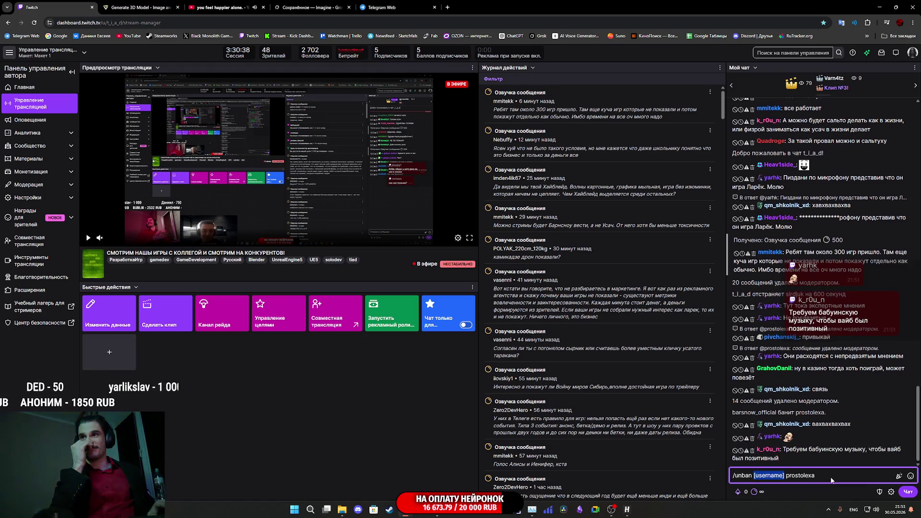
Clean the message down to /unban plus the viewer's name and send it
click(784, 477)
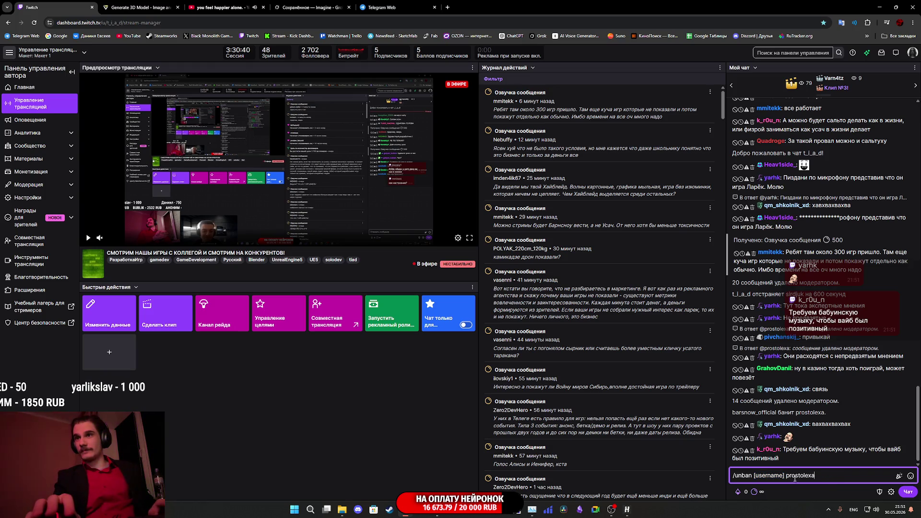
key(BackSpace)
key(BackSpace)
key(BackSpace)
key(BackSpace)
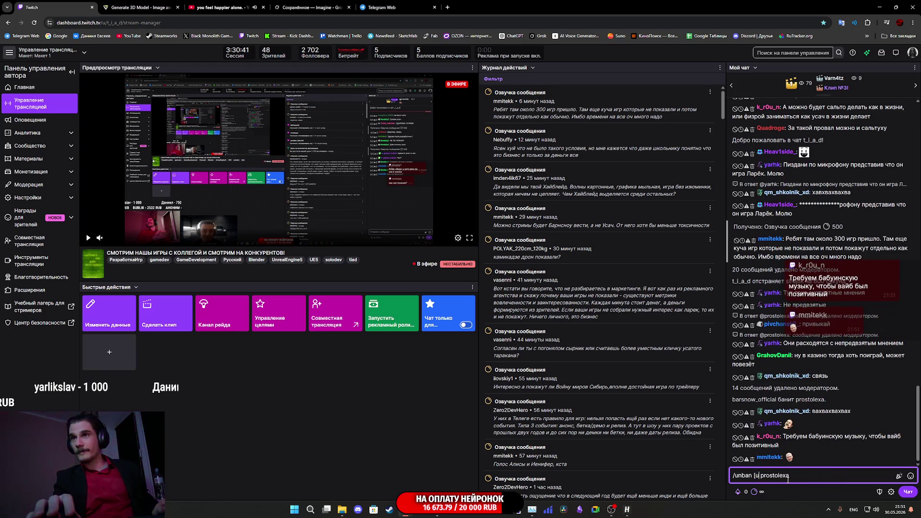
key(Tab)
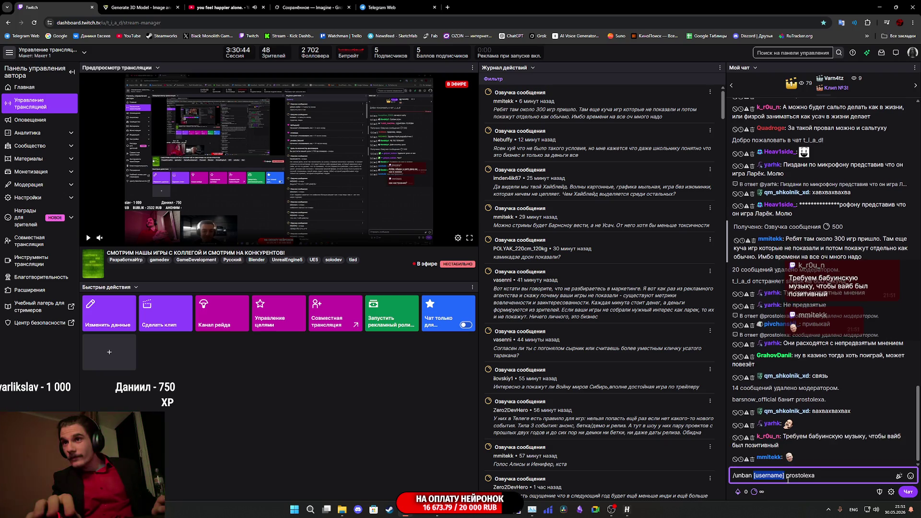
click(826, 476)
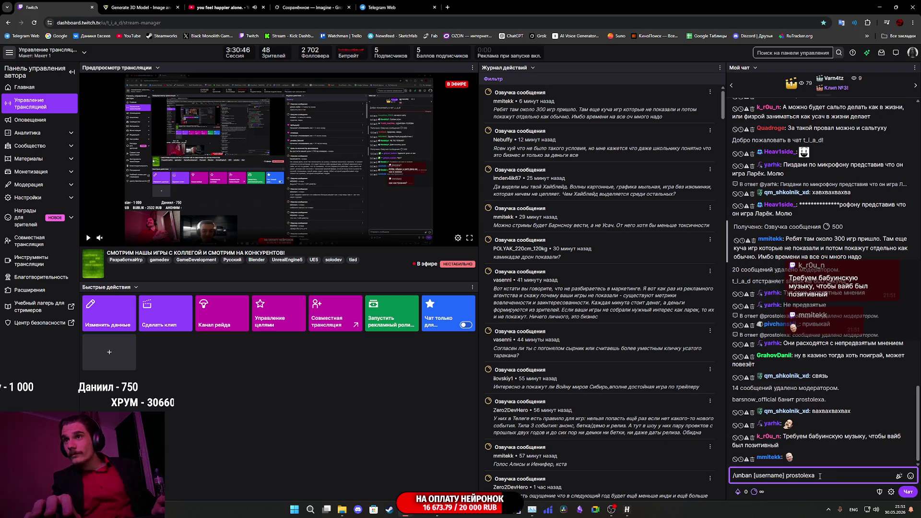
drag(822, 476, 787, 475)
key(BackSpace)
key(BackSpace)
key(BackSpace)
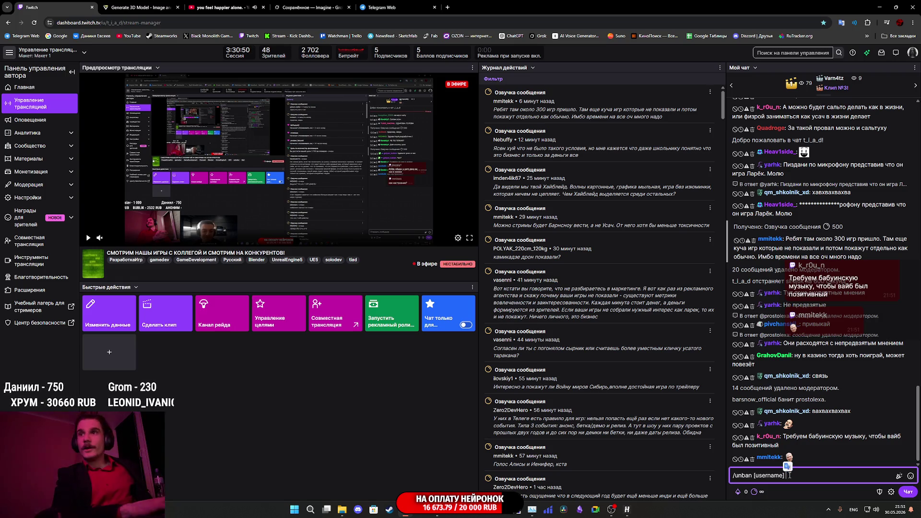
text(prostolexa)
key(Return)
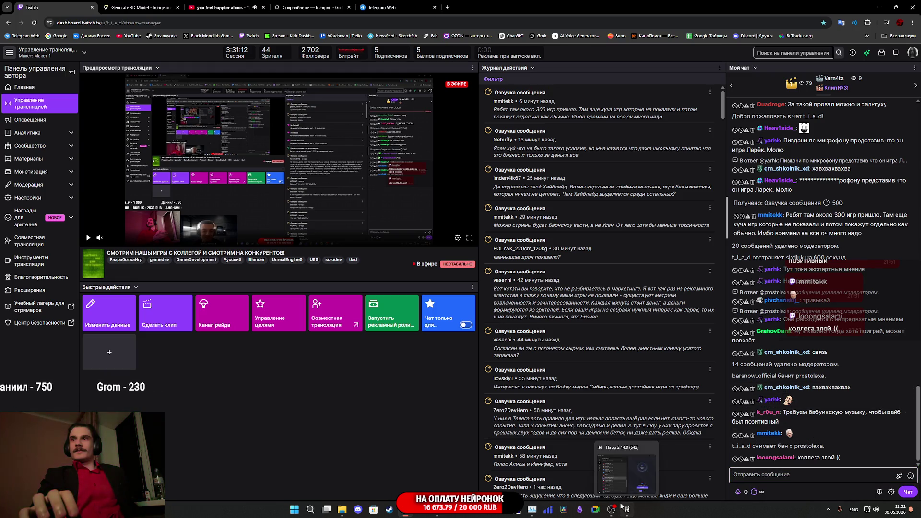
mouse_move(608, 499)
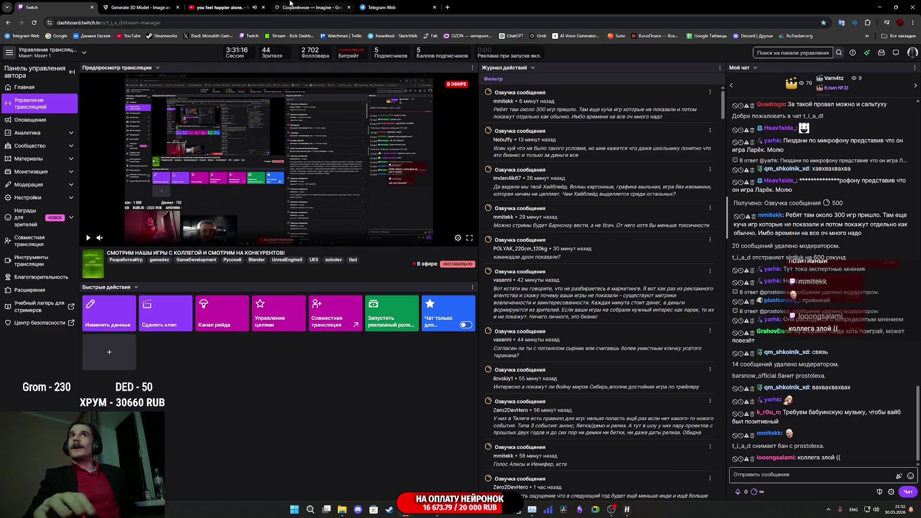
click(307, 8)
click(73, 6)
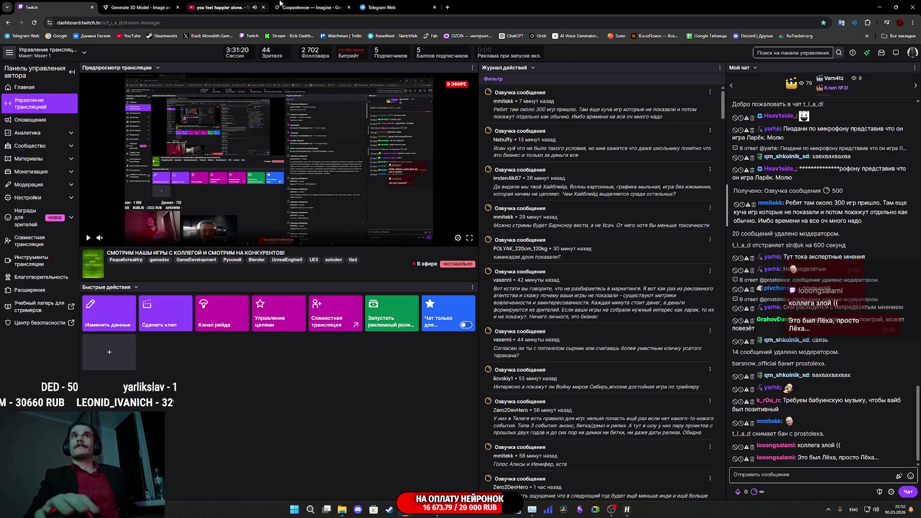
Attach a reference image and delete the clause about the black shirt and shoes
click(282, 3)
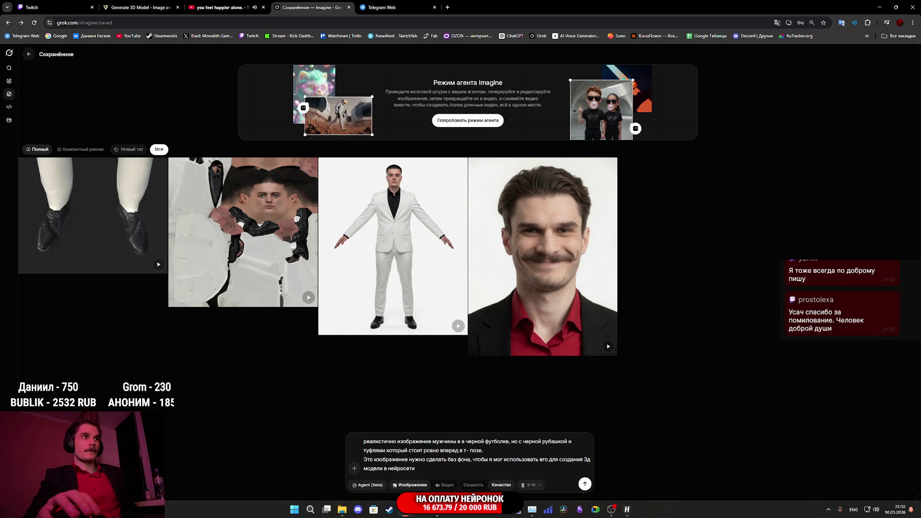
mouse_move(307, 460)
mouse_down()
mouse_move(462, 439)
mouse_move(458, 273)
mouse_move(483, 349)
mouse_up()
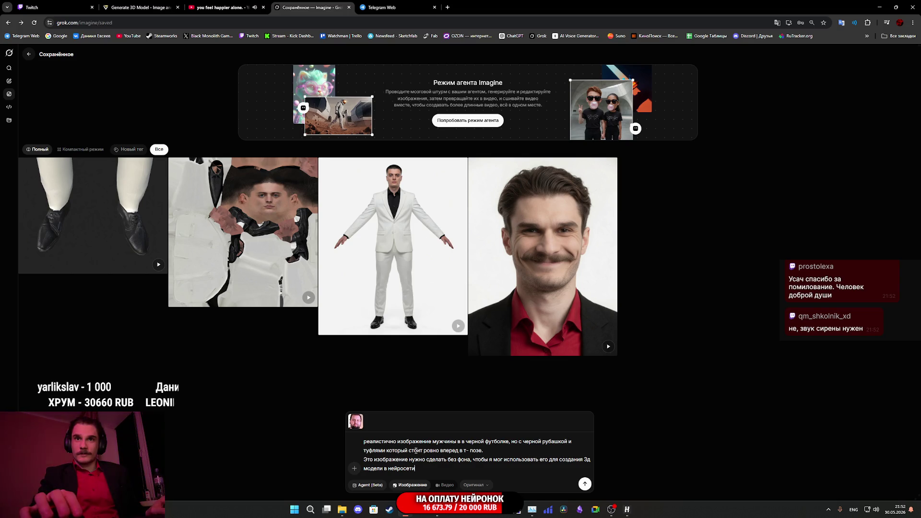
mouse_move(385, 451)
mouse_down()
mouse_move(552, 441)
mouse_move(512, 444)
mouse_up()
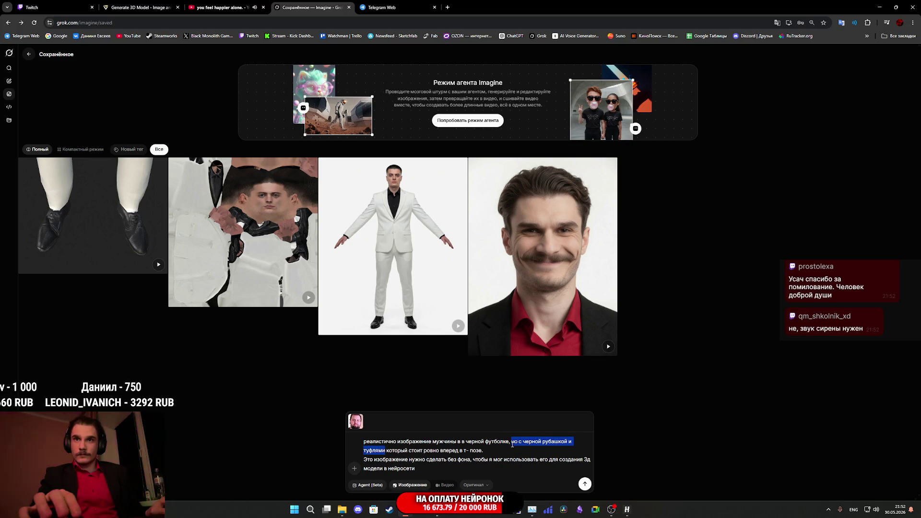
key(BackSpace)
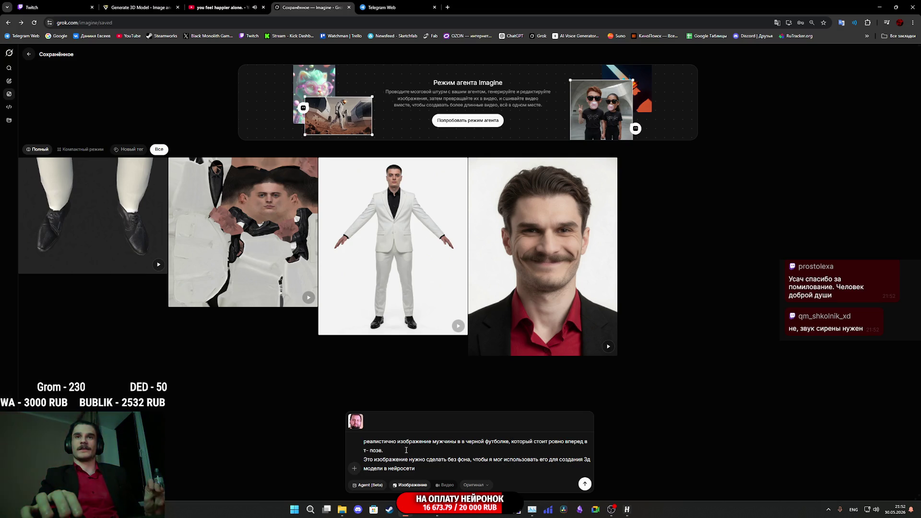
Remove the extra space and type the logo clause after 'футболке', in the wrong layout
click(464, 442)
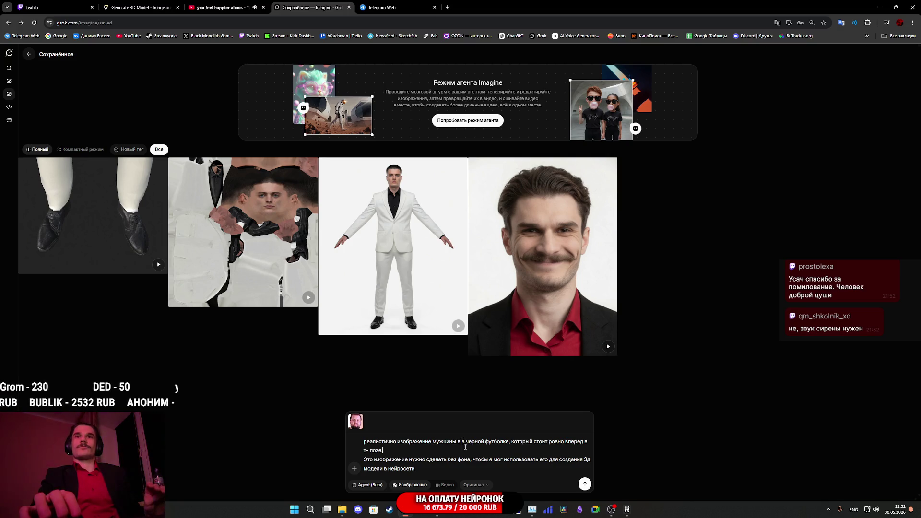
key(BackSpace)
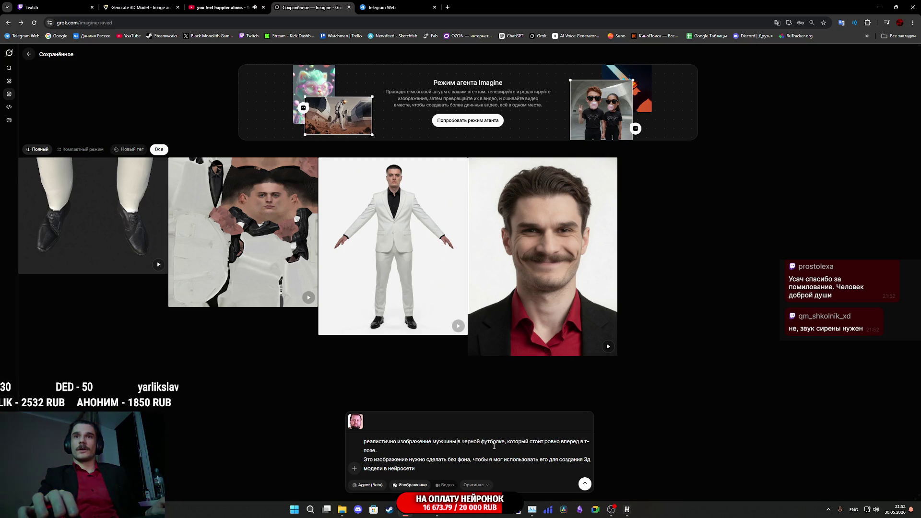
click(504, 442)
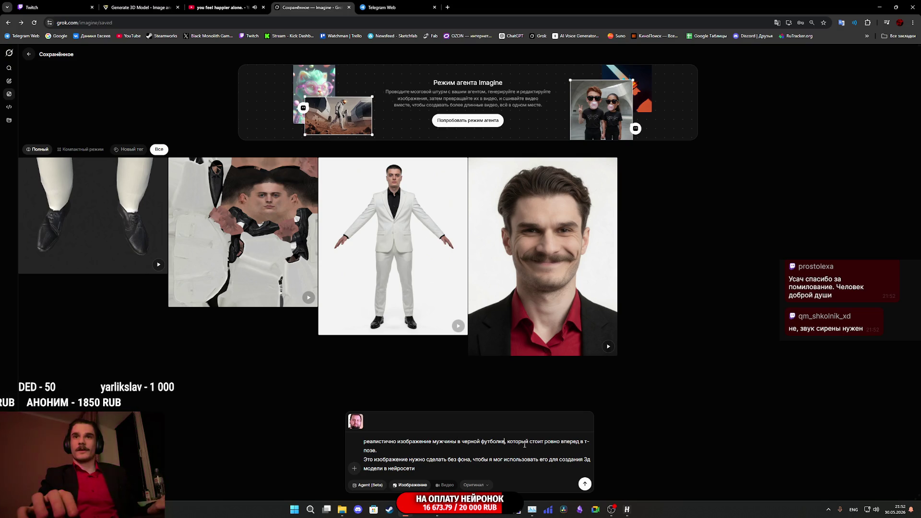
text(с кjujnbgjv)
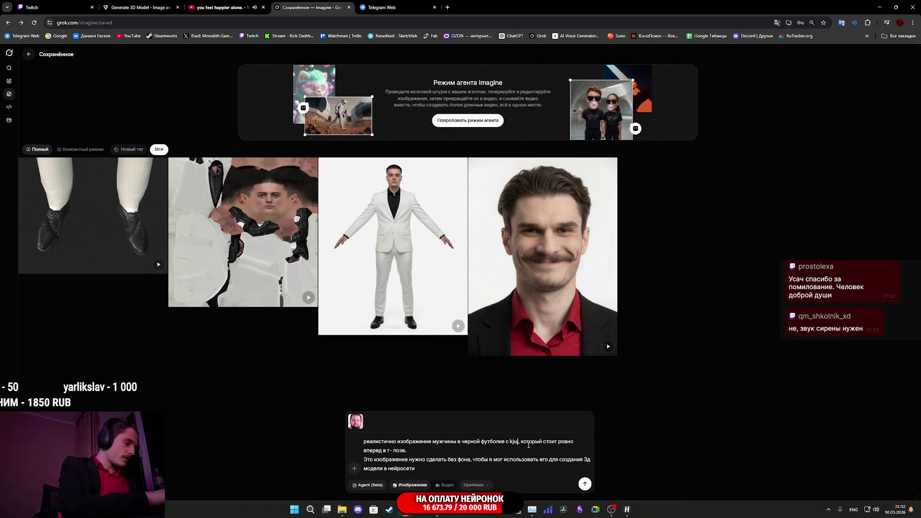
text(rfr yf 2)
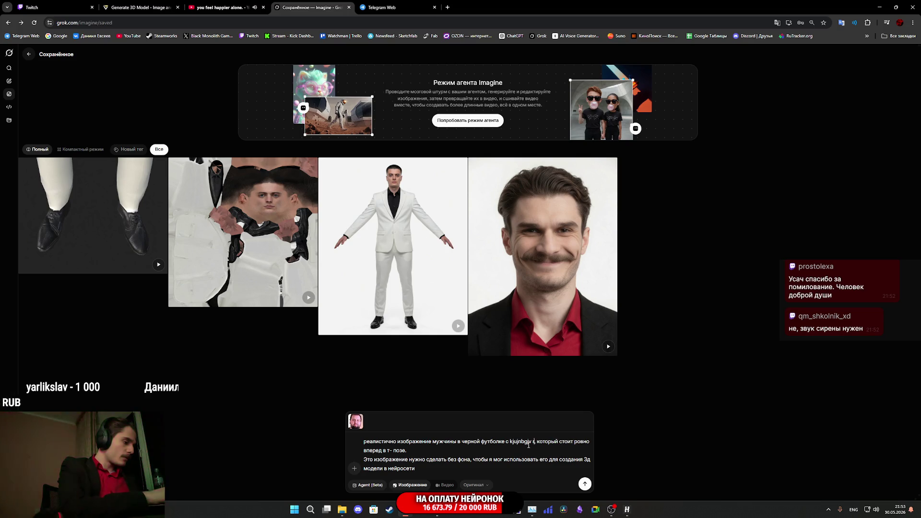
text(-v htathtyc)
text(tyd)
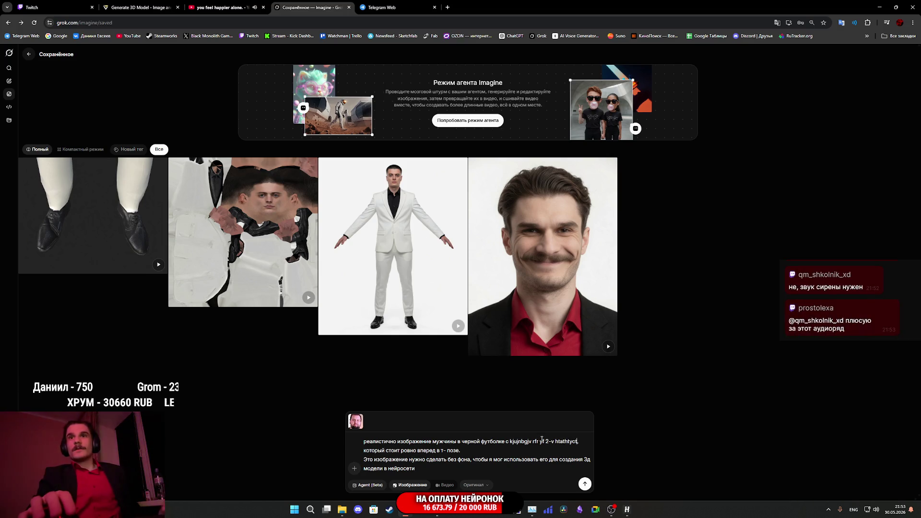
Look up the correct Russian spelling of the garbled phrase in a Google search
mouse_move(510, 442)
mouse_down()
mouse_move(556, 442)
mouse_move(326, 164)
mouse_move(446, 8)
mouse_up()
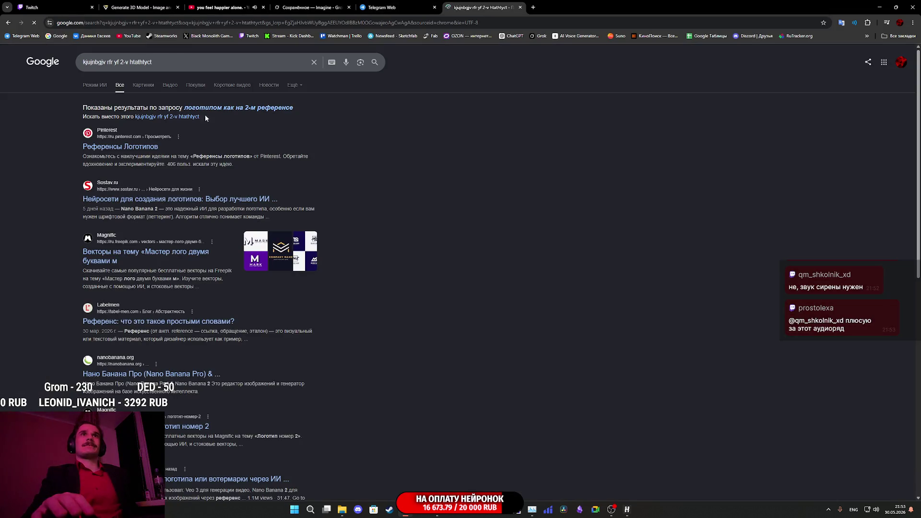
click(205, 115)
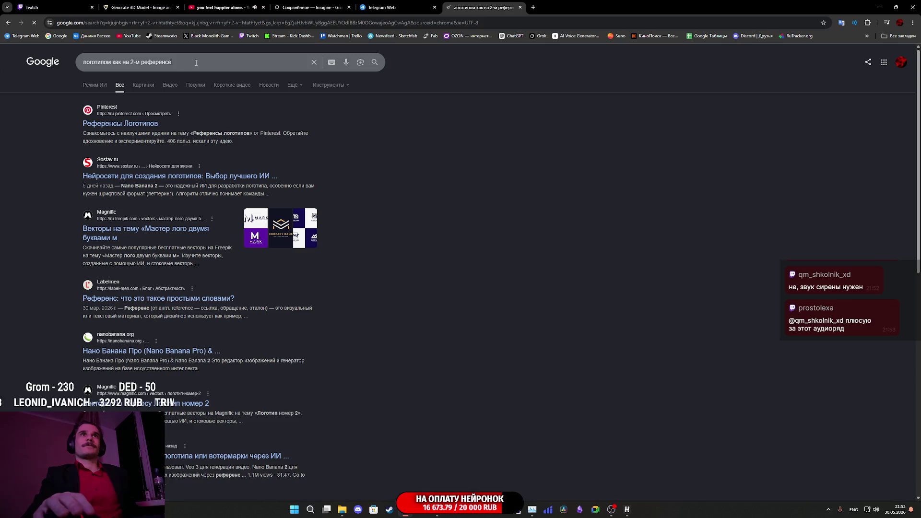
key(ctrl+w)
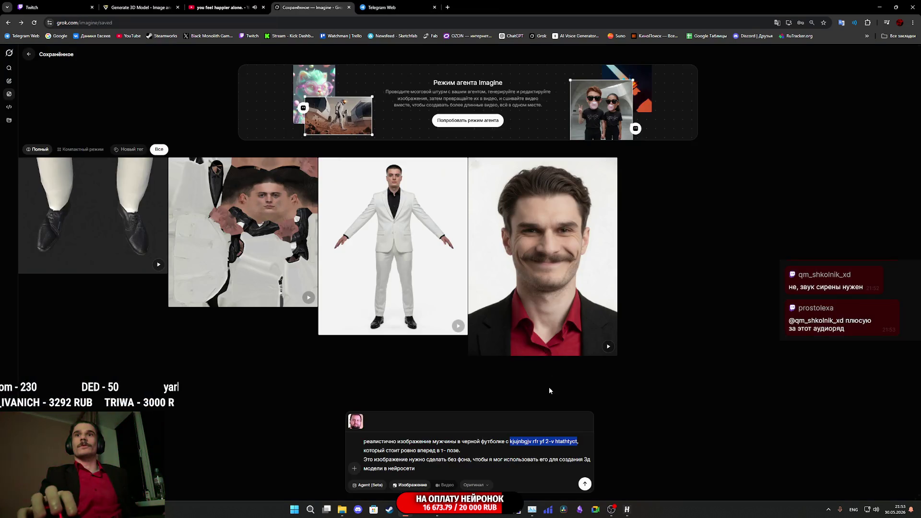
Paste 'логотипом как на 2-м референсе' over the garbled text in the prompt
text(логотипом как на 2-м референсе)
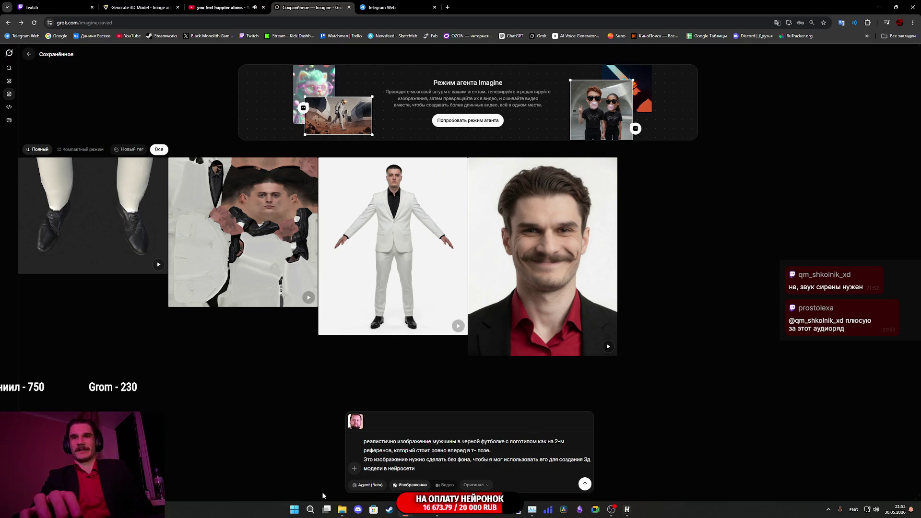
click(448, 469)
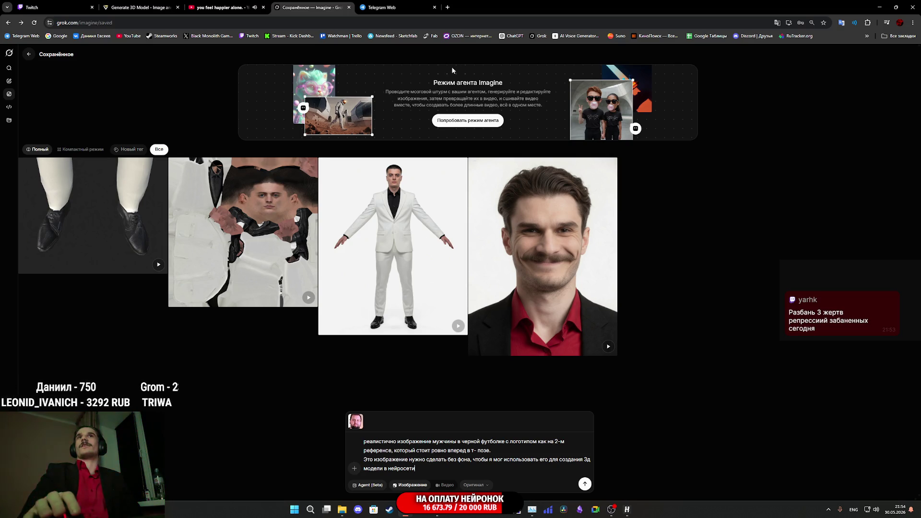
click(393, 8)
click(332, 3)
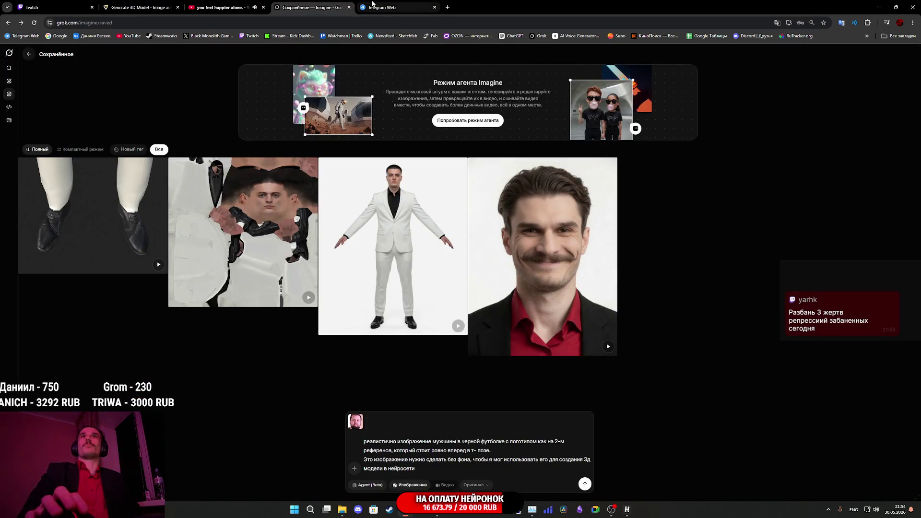
Close the Telegram Web tab and attach the logo as a second reference image
click(435, 7)
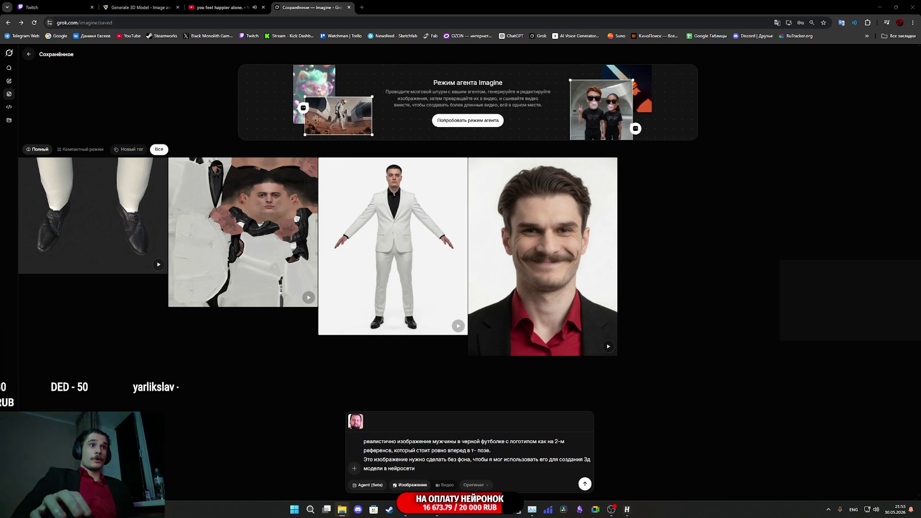
drag(470, 427, 457, 277)
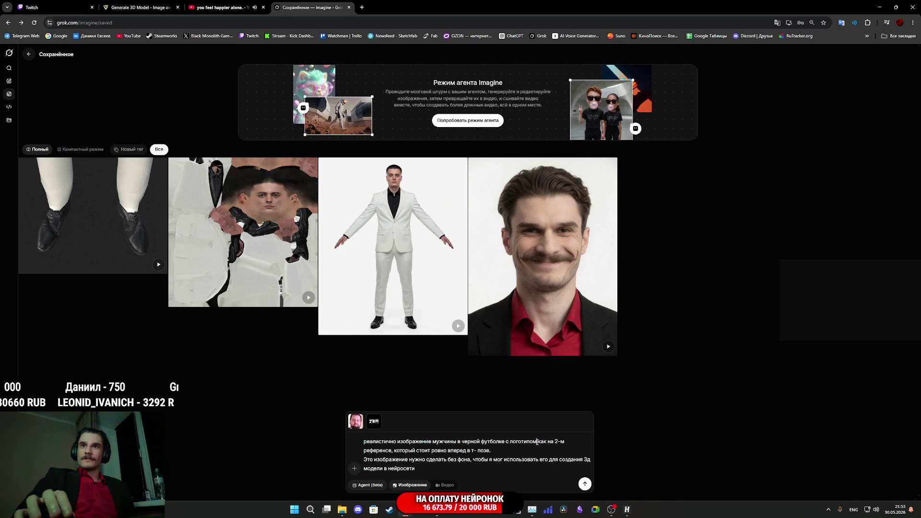
Extend the logo phrase with 'на спине большим' in the Russian layout
text(yf cgbyt)
key(BackSpace)
key(BackSpace)
key(BackSpace)
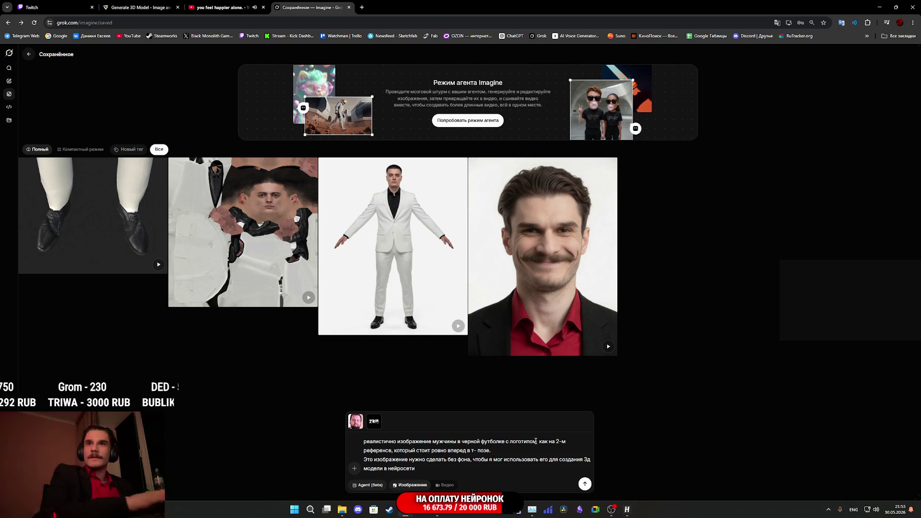
key(alt+shift)
text(на )
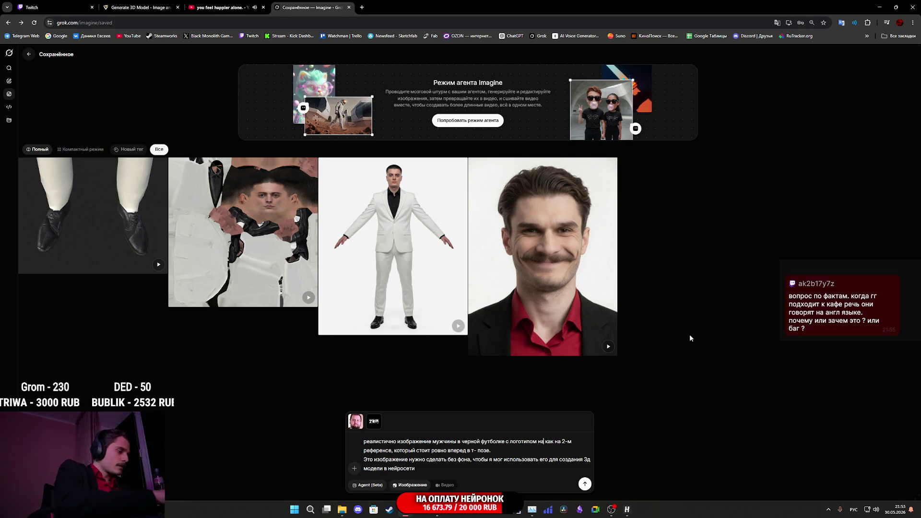
text(сп )
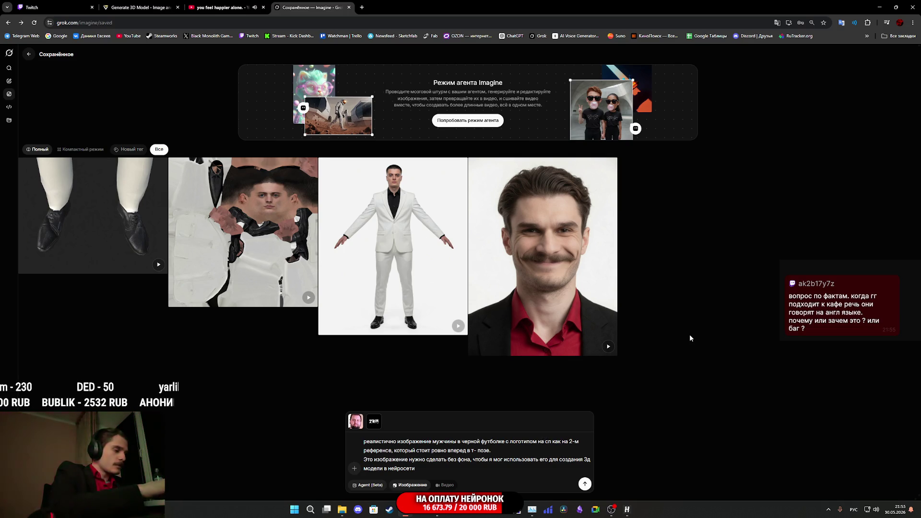
text(ине)
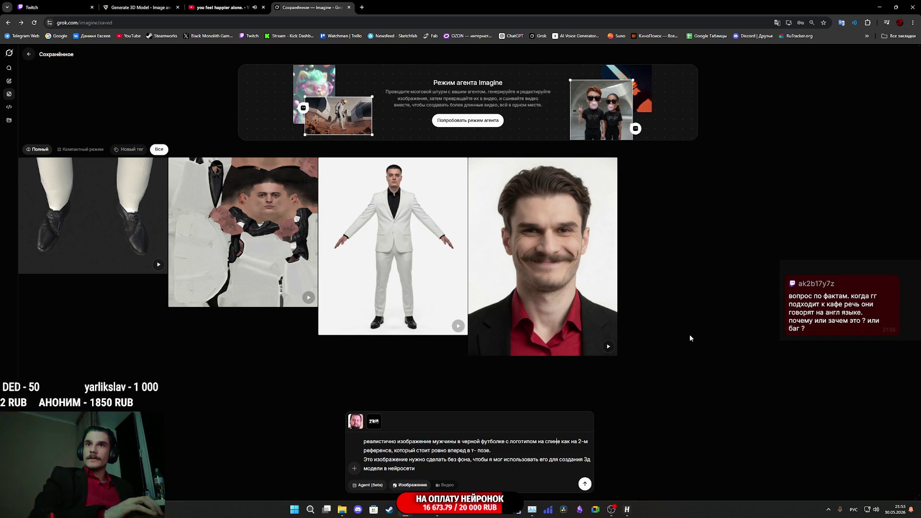
text(большим)
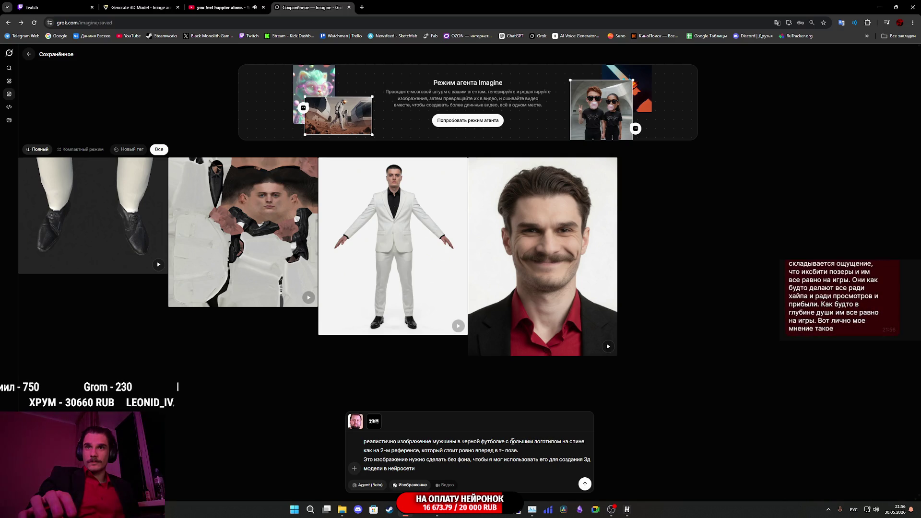
Delete the back-logo and 'как на 2-м референсе' phrases and remove the second reference
drag(510, 441, 585, 440)
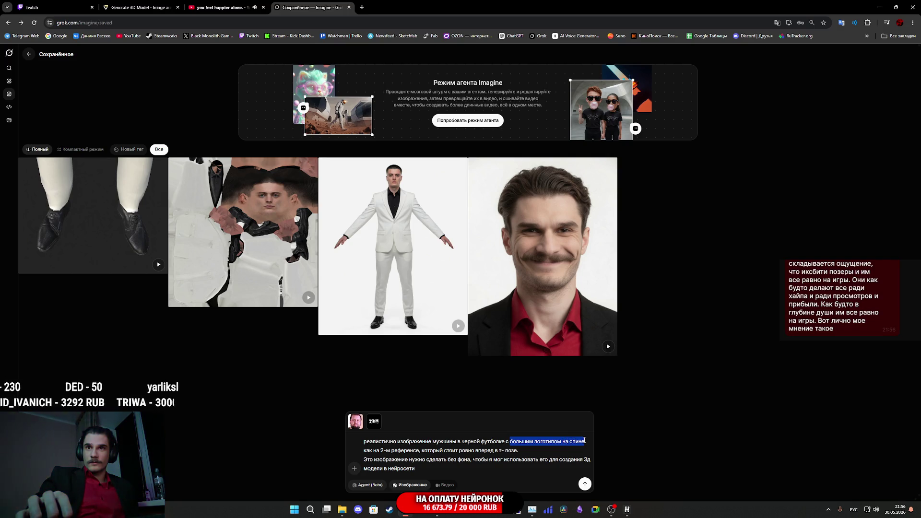
key(BackSpace)
key(BackSpace)
key(BackSpace)
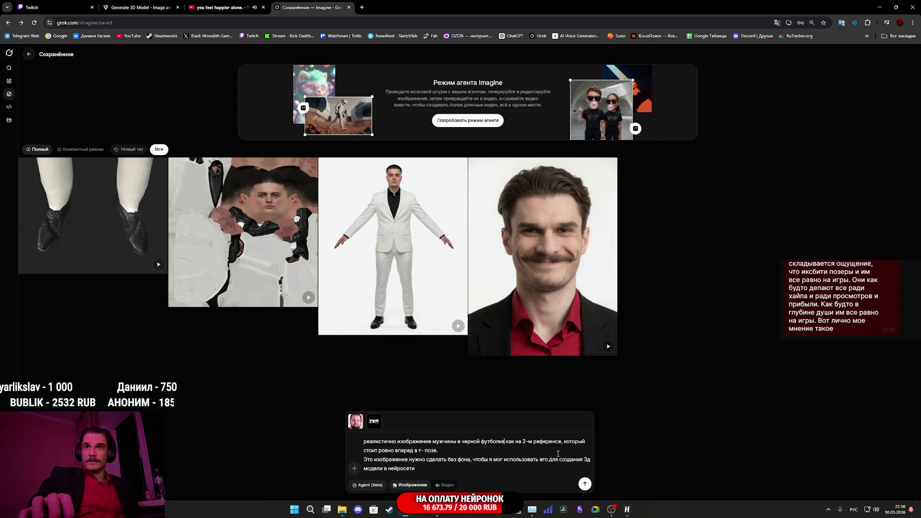
drag(561, 442, 504, 442)
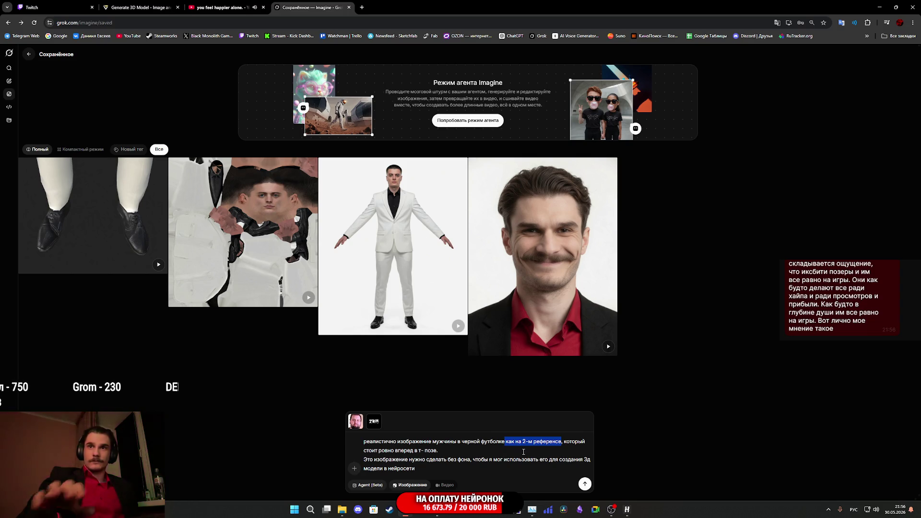
key(BackSpace)
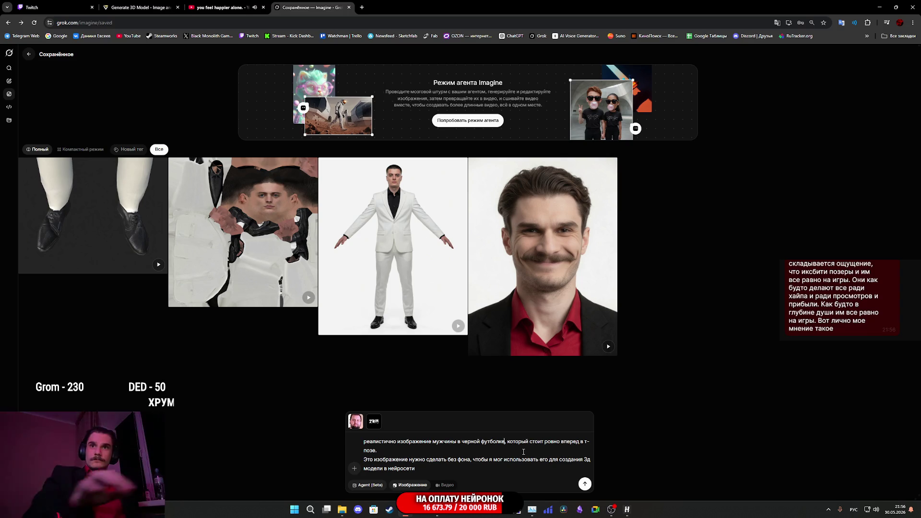
click(381, 416)
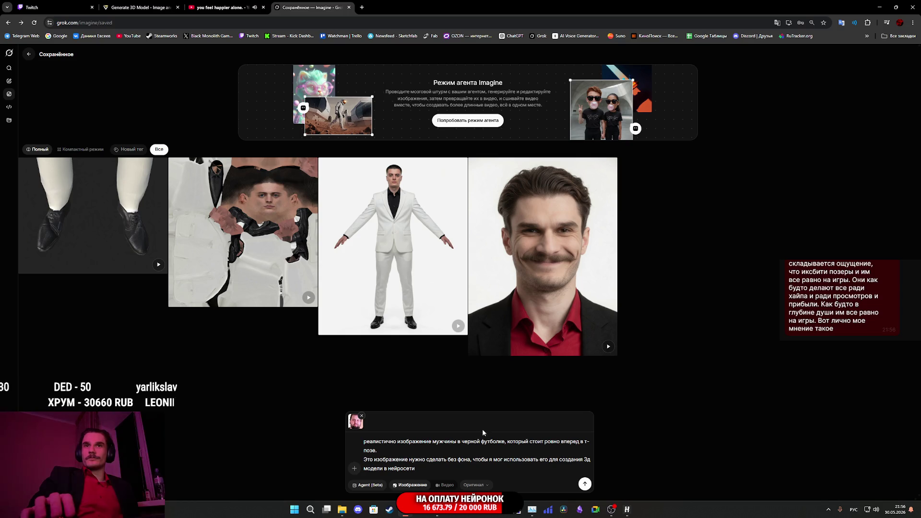
click(434, 470)
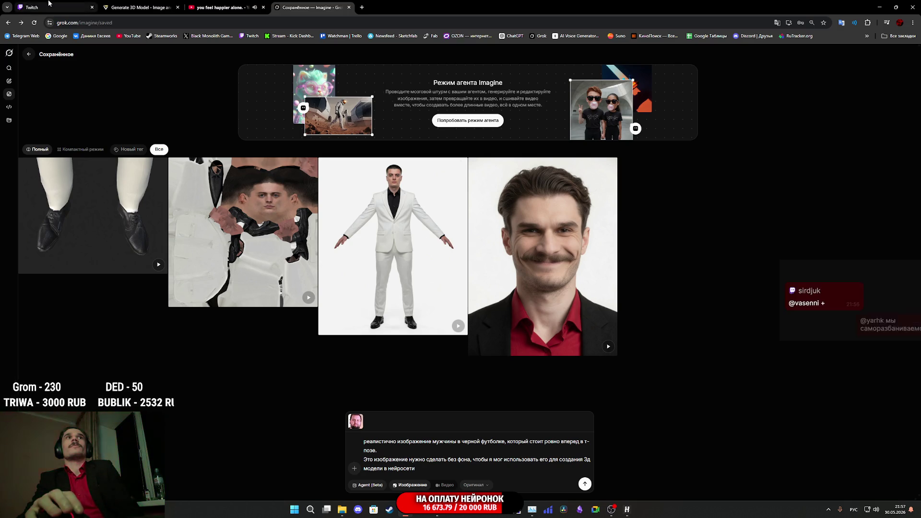
click(72, 7)
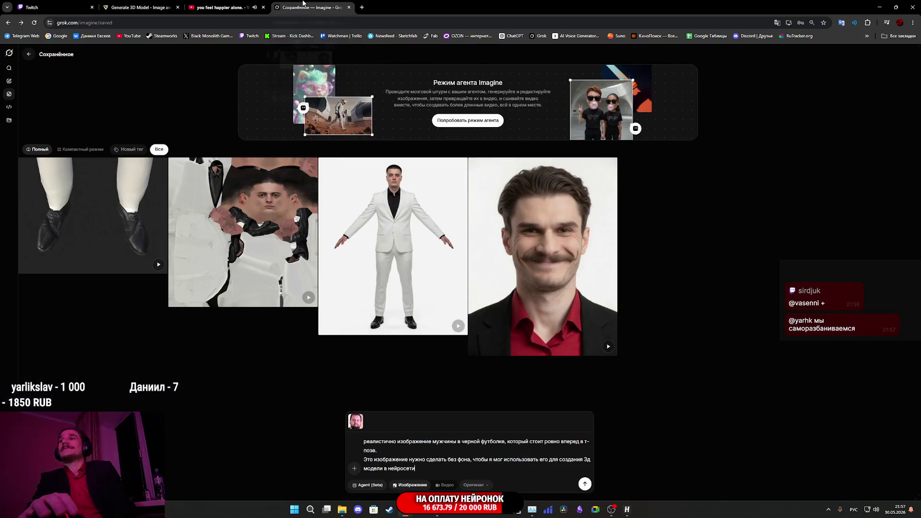
click(303, 6)
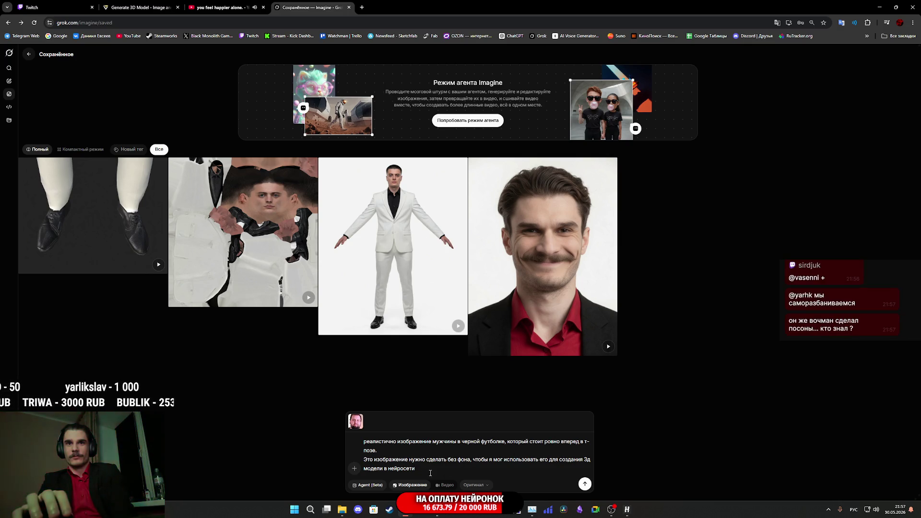
click(584, 484)
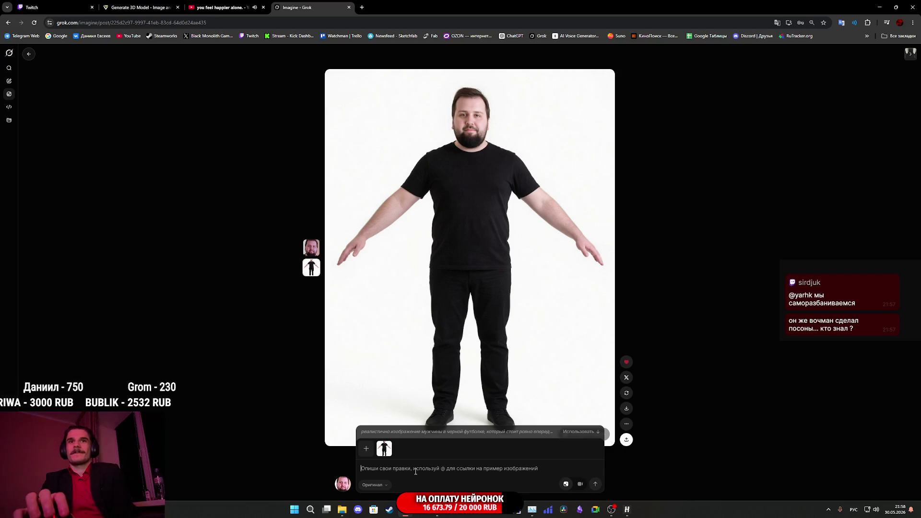
Send the edit 'измени ему немного лицо чтобы он отдаленно напоминал его'
text(изм)
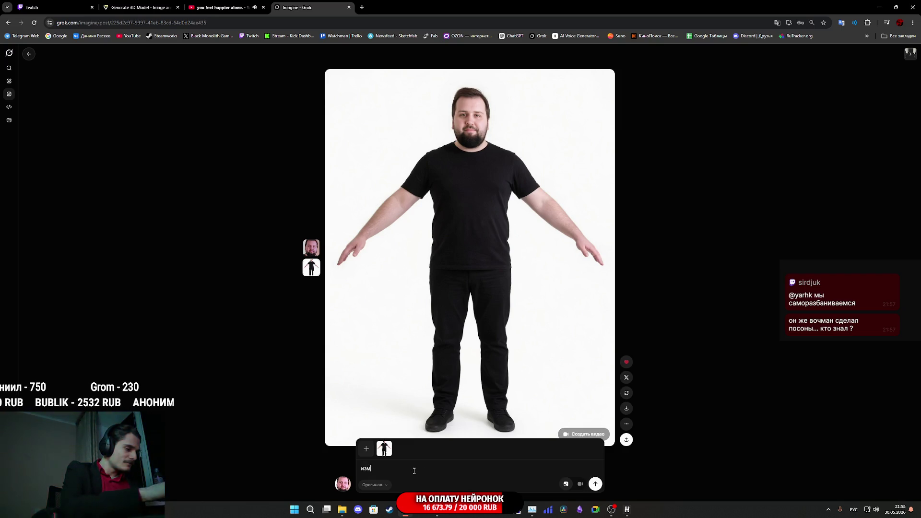
text(ени ем)
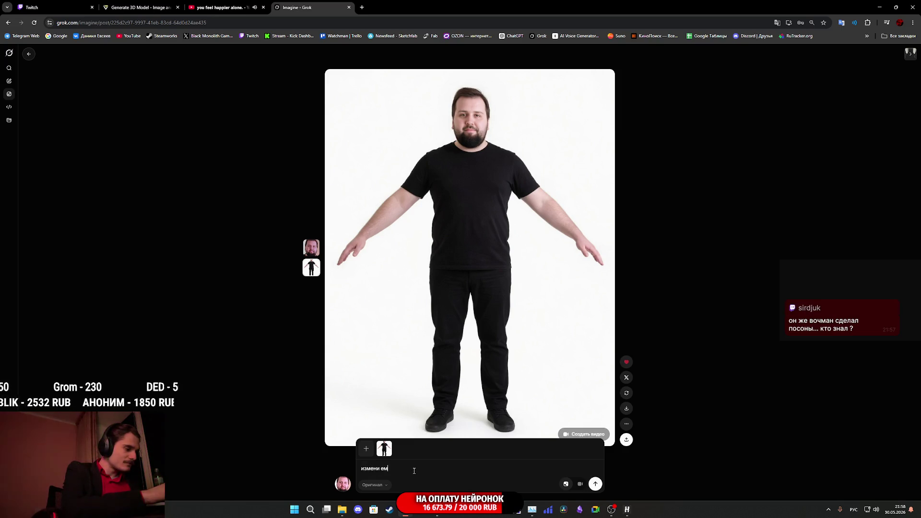
text(у немн)
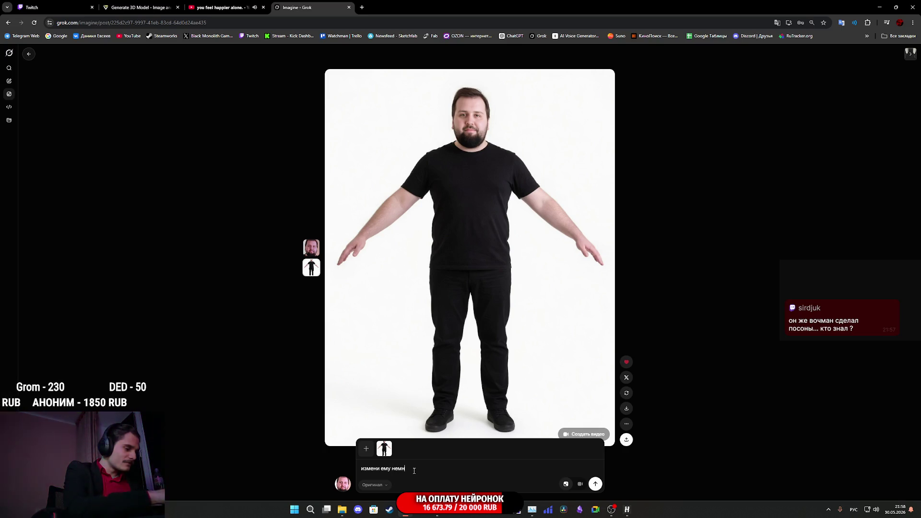
text(ого лицо)
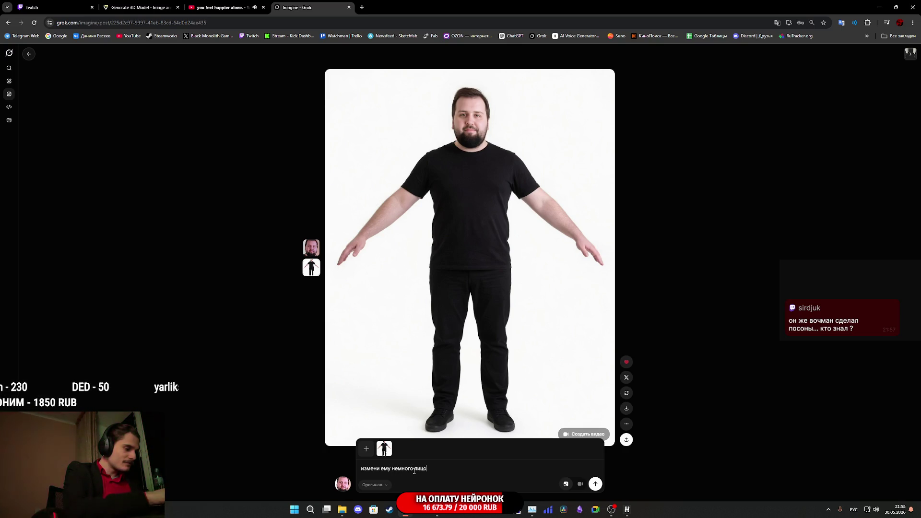
text( чтобы он отдаленно напоминал его)
key(Return)
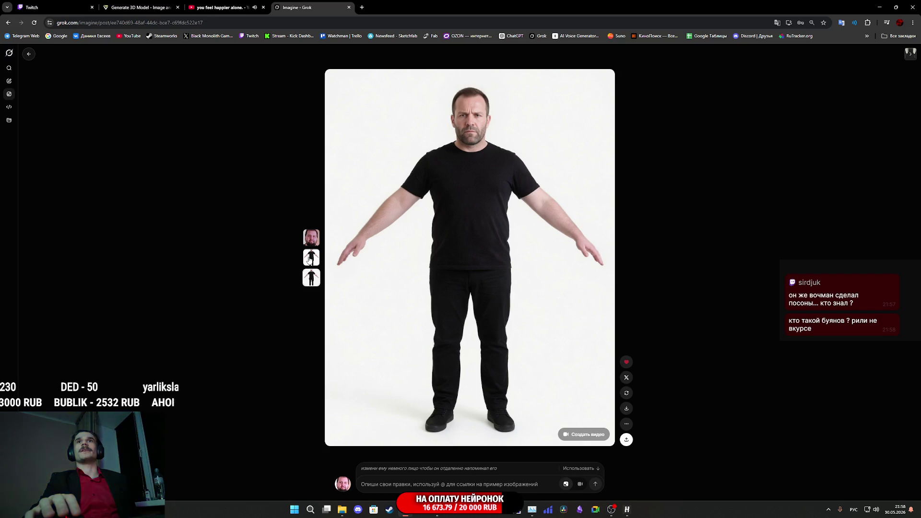
Browse back to the full-body black-clothes T-pose render and select its original prompt
click(309, 278)
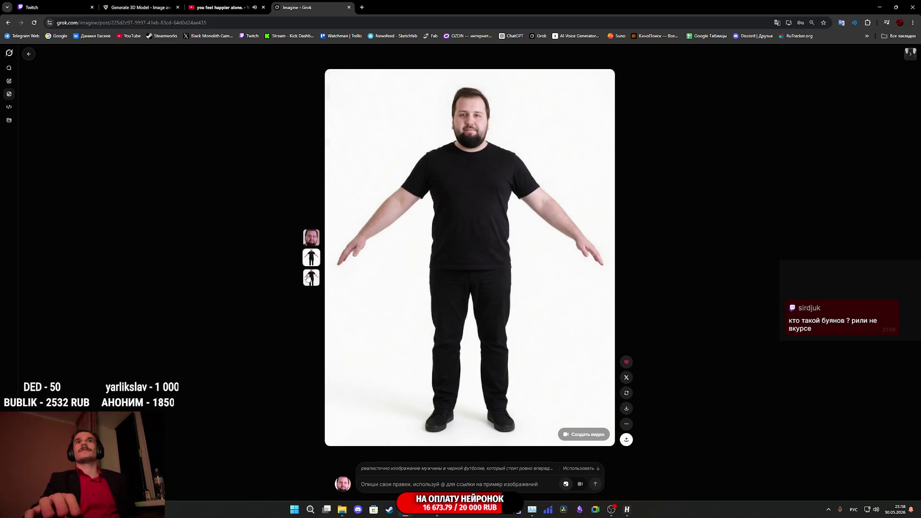
click(310, 263)
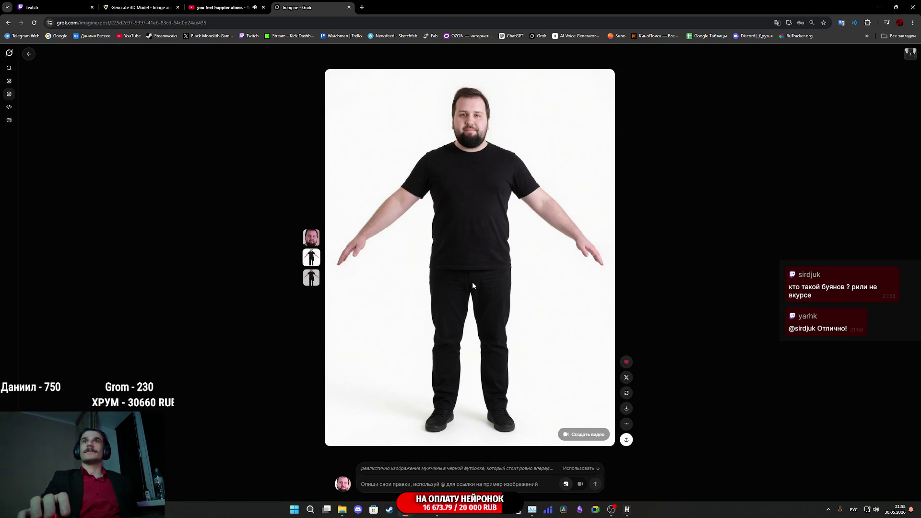
right_click(471, 282)
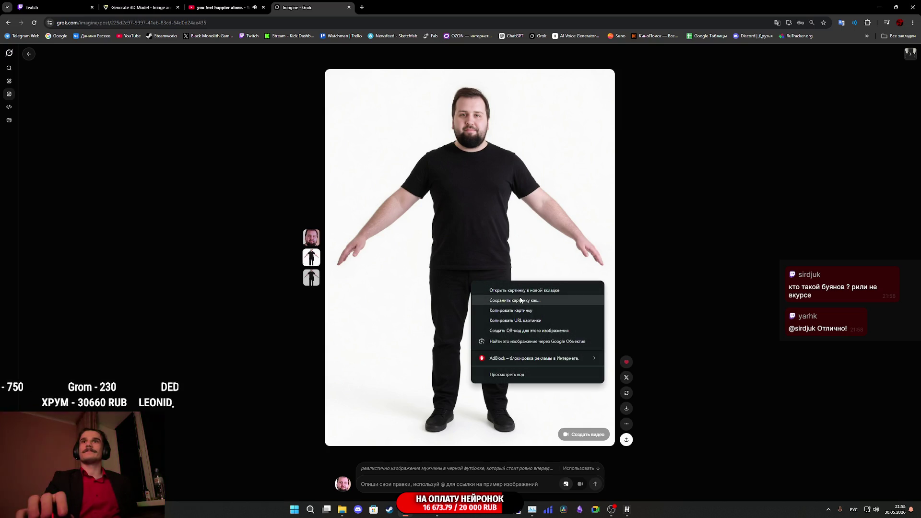
click(488, 246)
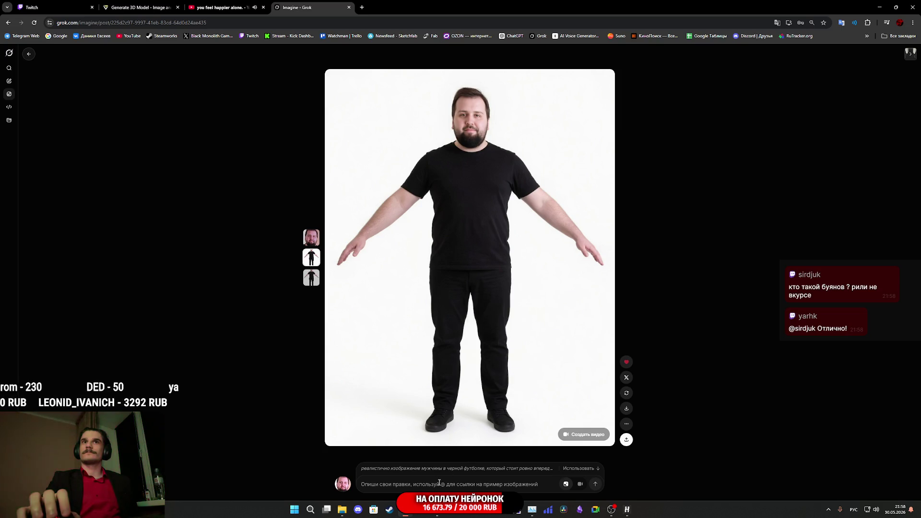
key(Up)
key(Down)
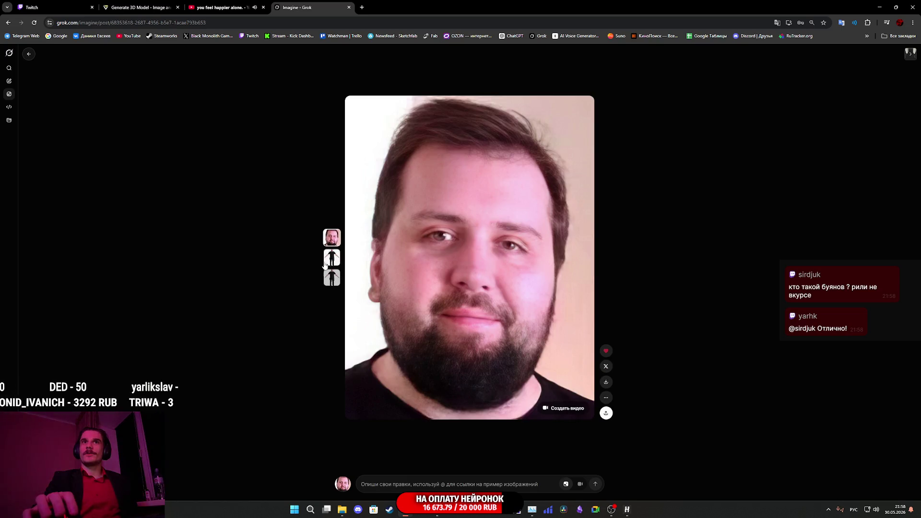
drag(474, 465, 352, 431)
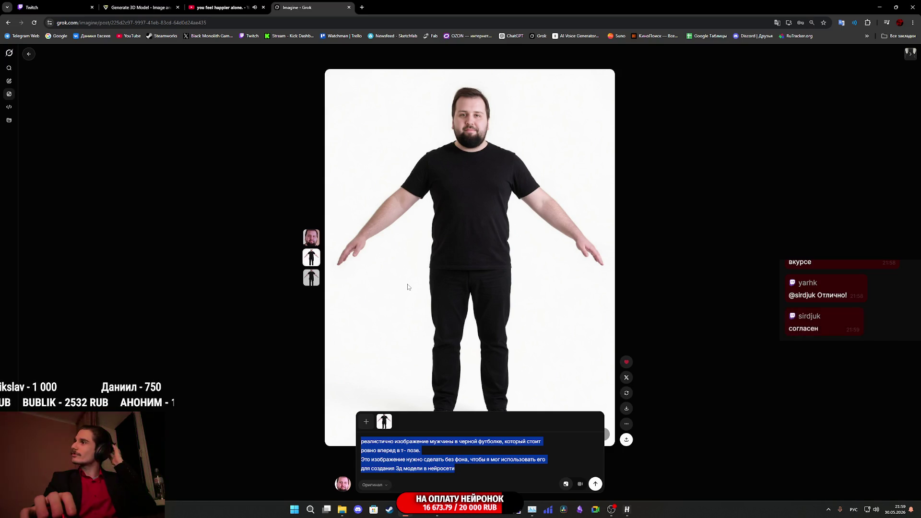
Add ', синих джинсах и военных ботинках' after 'футболке' and generate the new render
click(463, 470)
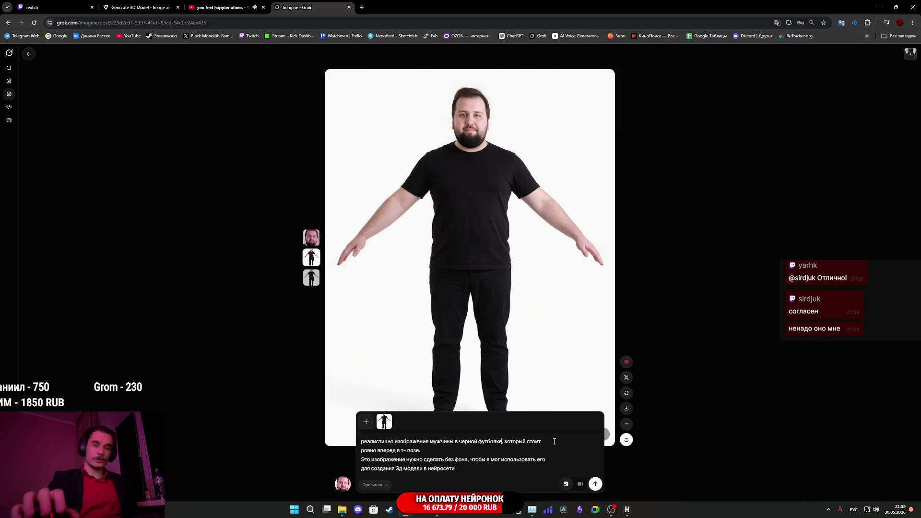
text(, сини)
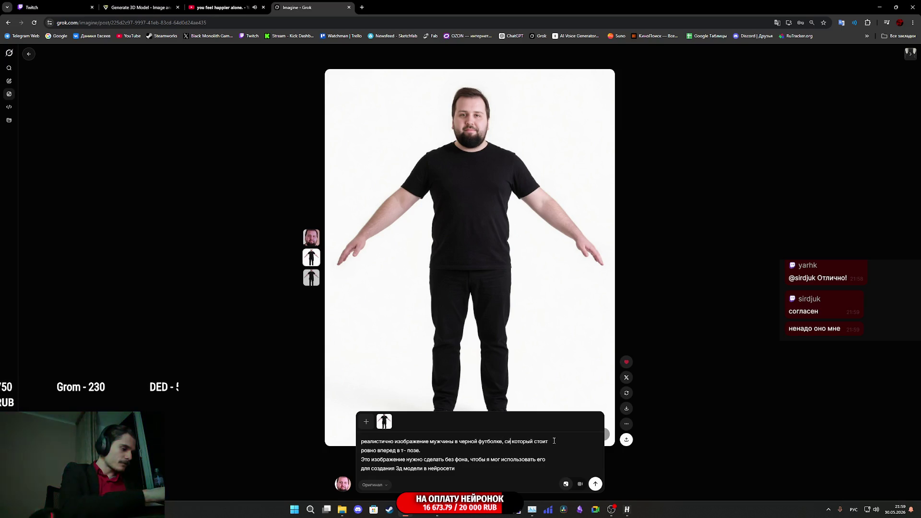
text(х джинс)
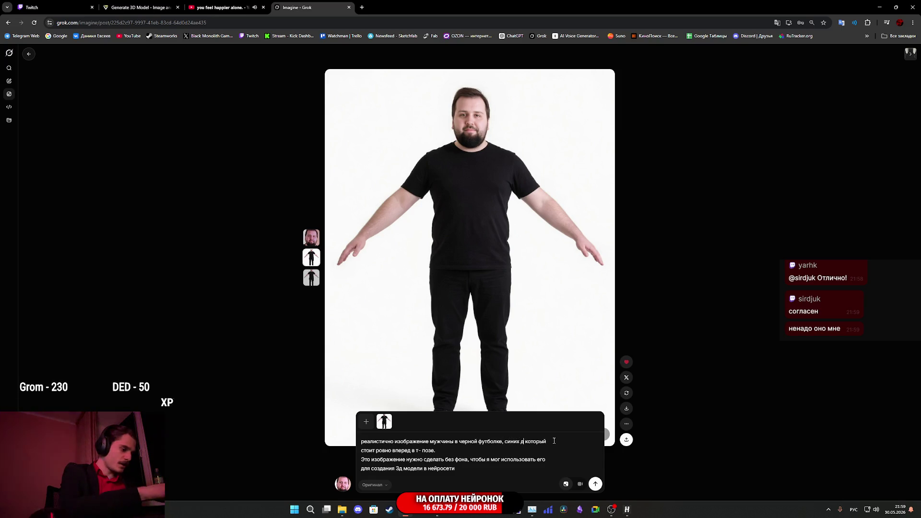
text(ах)
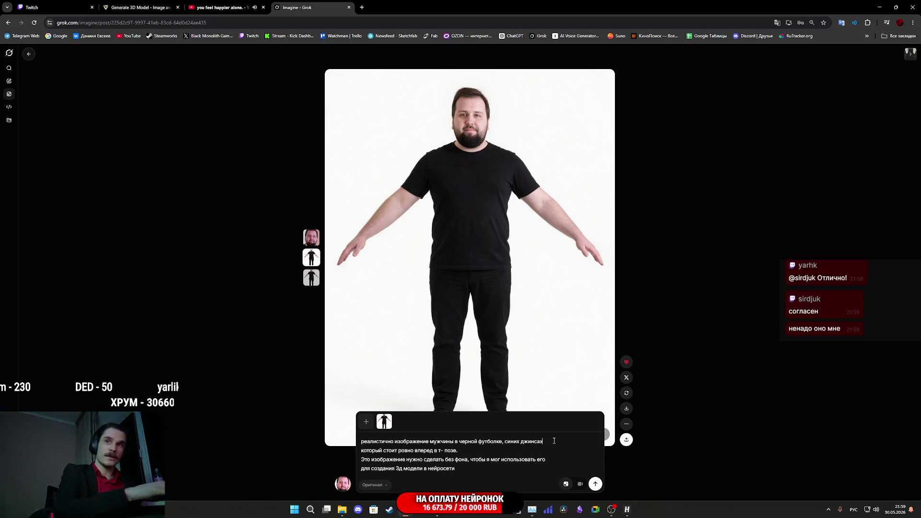
text( и военны)
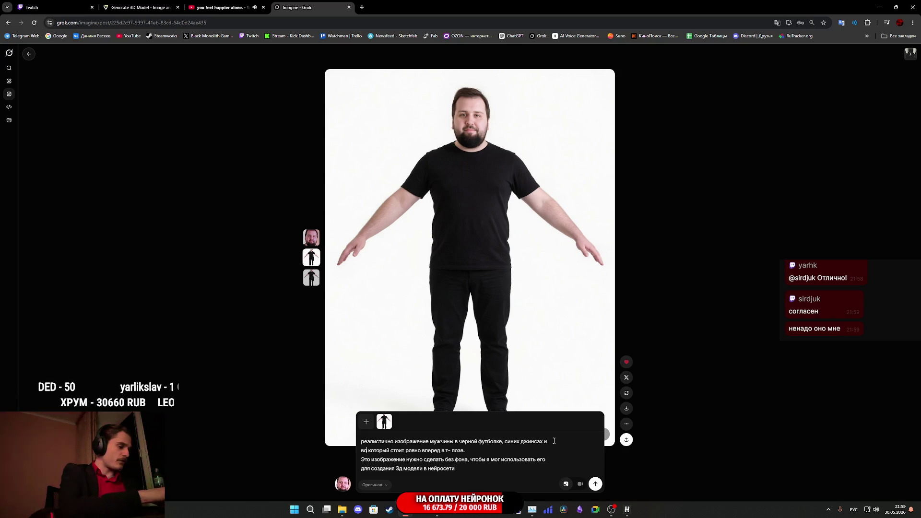
text(х ботинка)
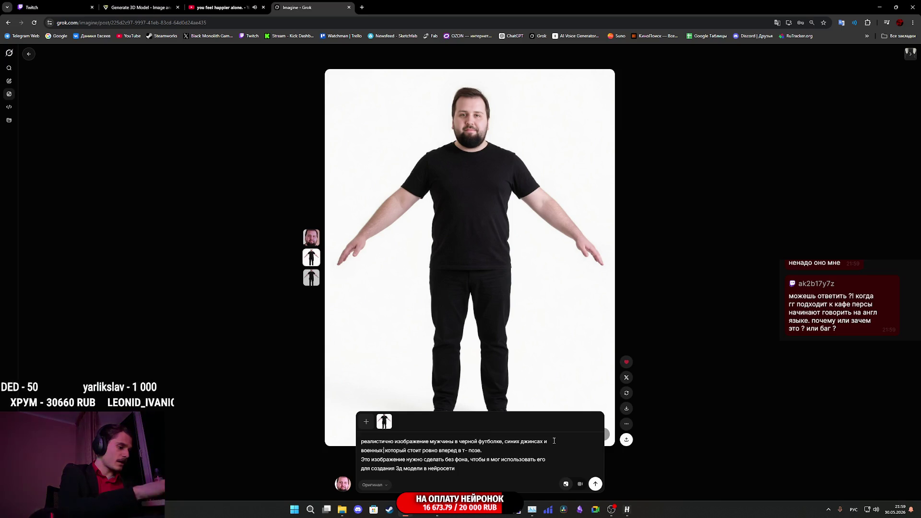
text(х)
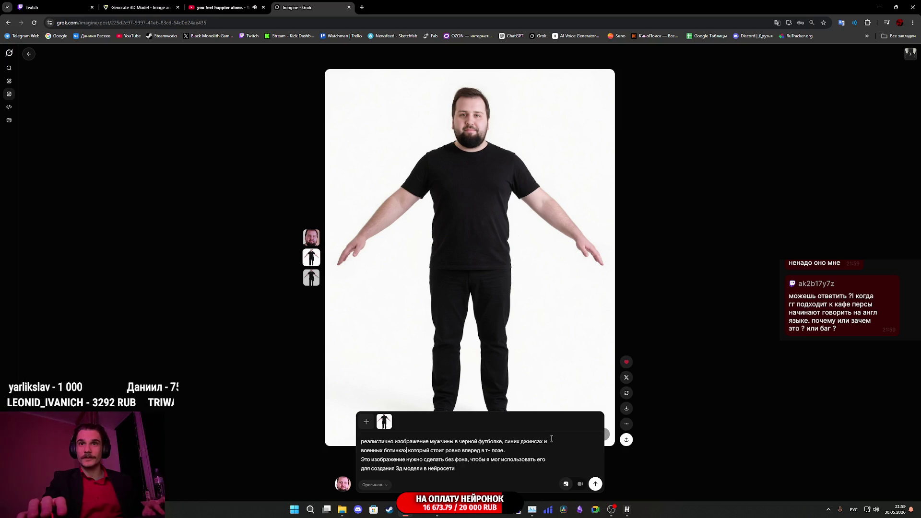
key(Left)
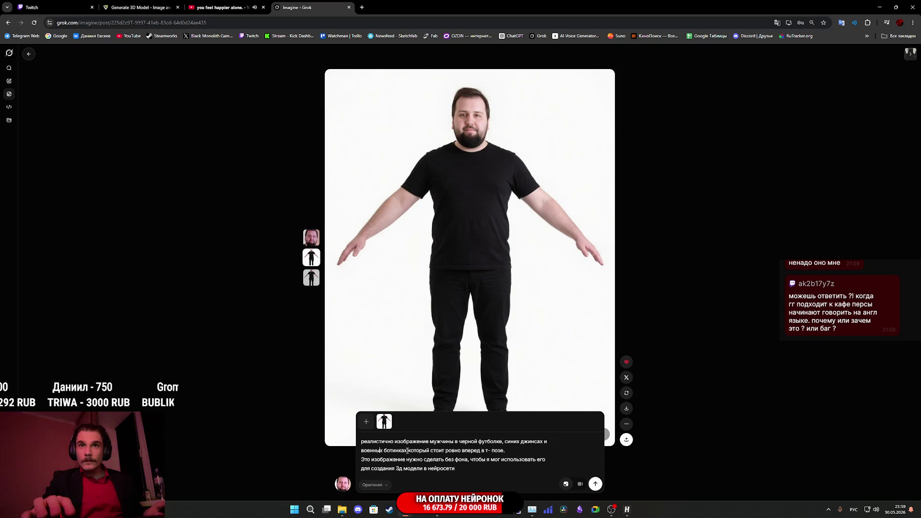
text(,)
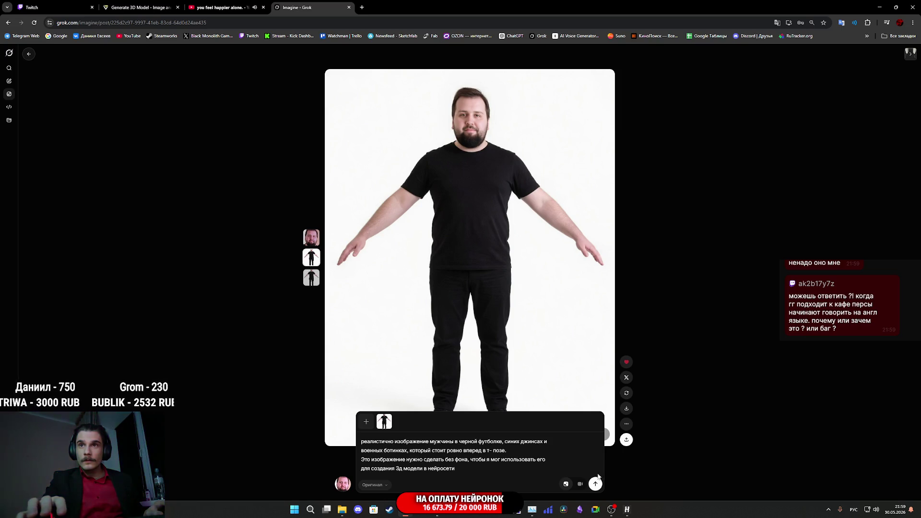
click(596, 483)
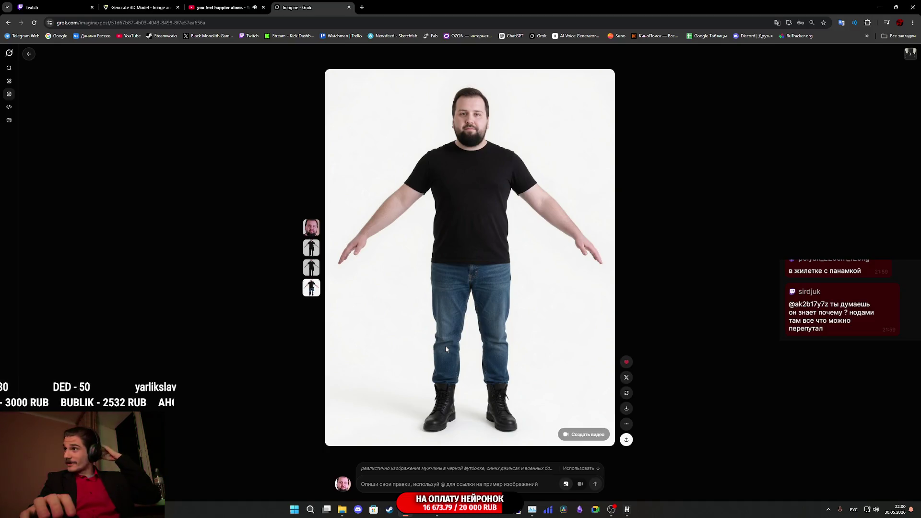
right_click(471, 306)
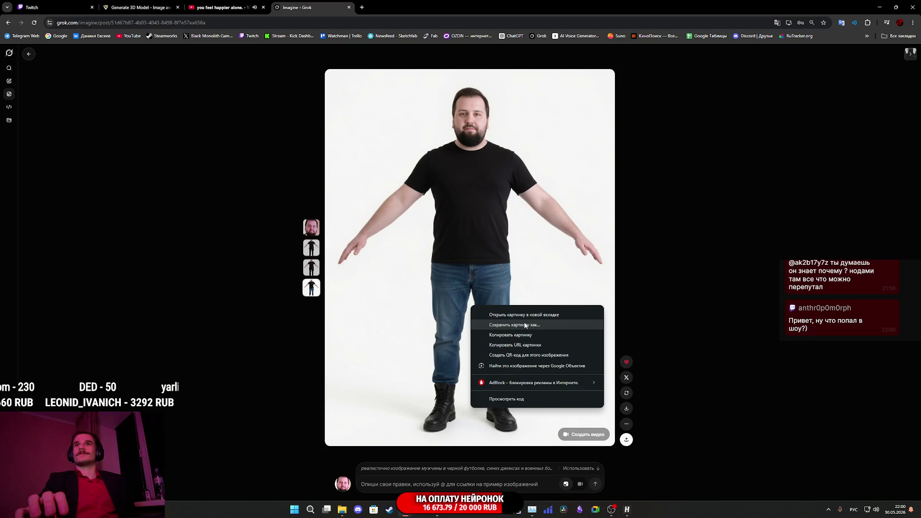
Save the render as image (32).jpg in Загрузки and begin the back-view prompt 'теперь вид сзади на с'
click(525, 326)
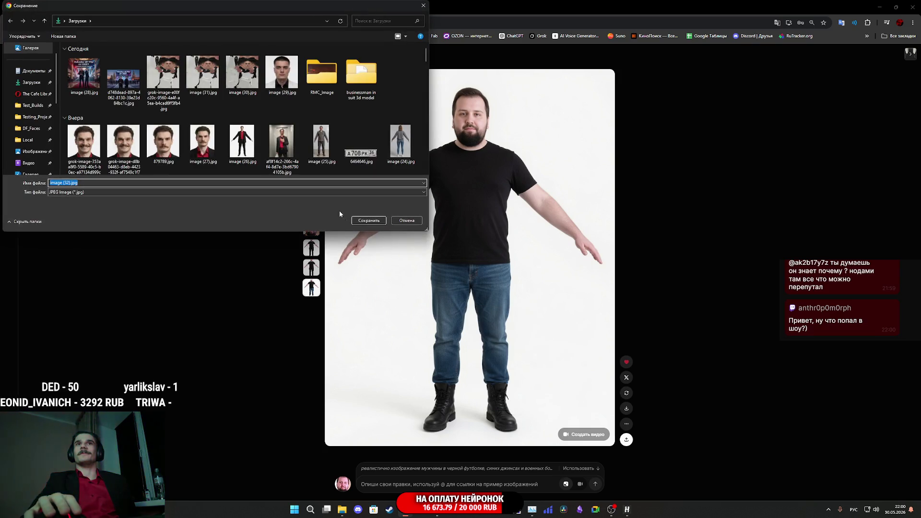
click(366, 221)
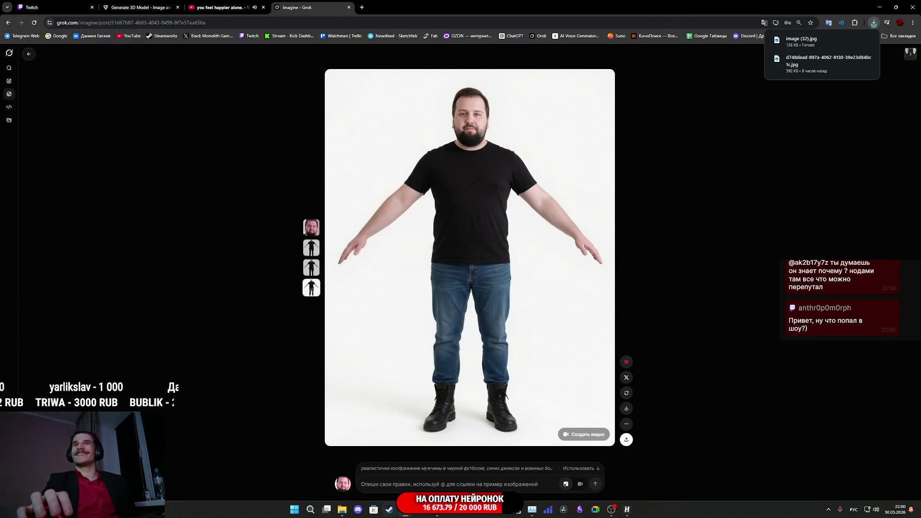
click(412, 484)
text(теперь вид сзади на с)
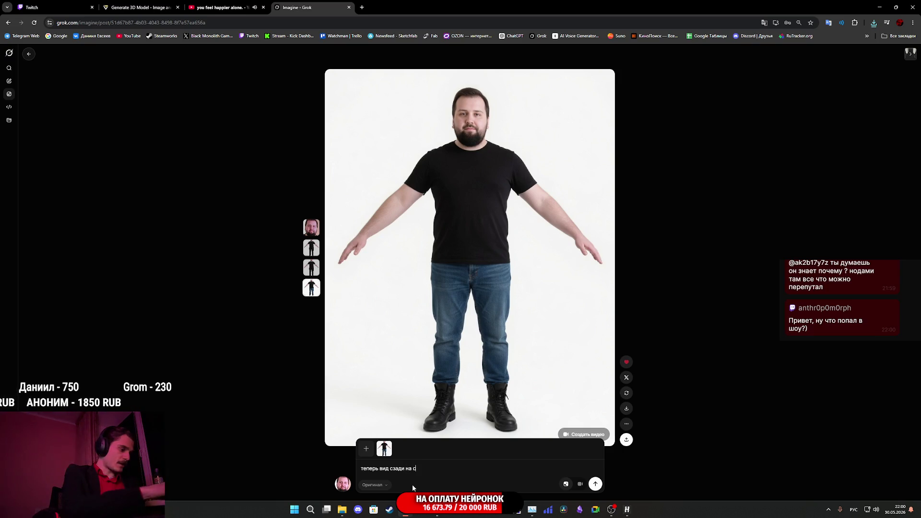
Finish the prompt with 'крупный логотип как на 2-м референсе', attach the logo image, and generate
text(пине дол)
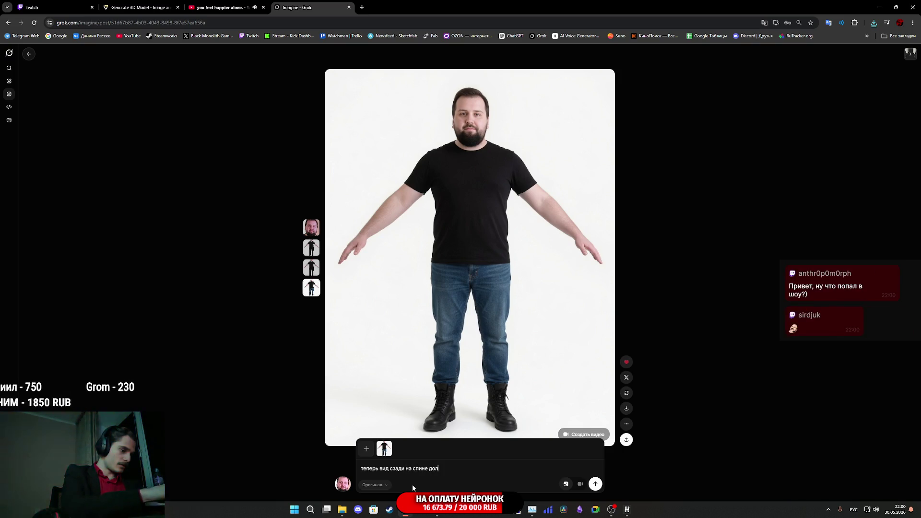
text(жен быть)
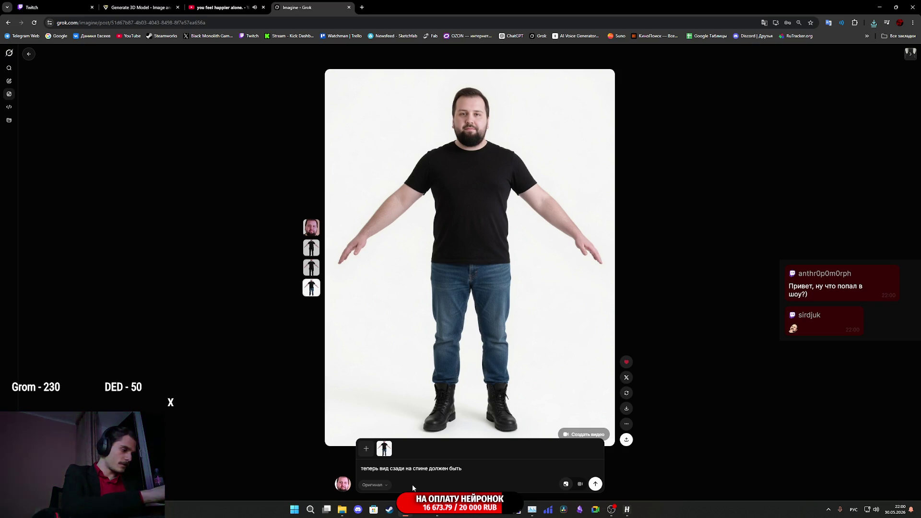
text( крупный)
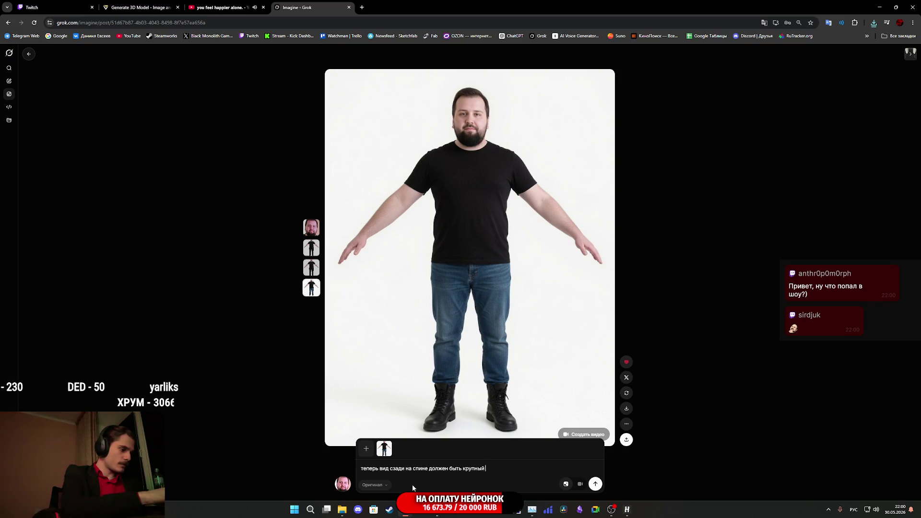
text( логотип)
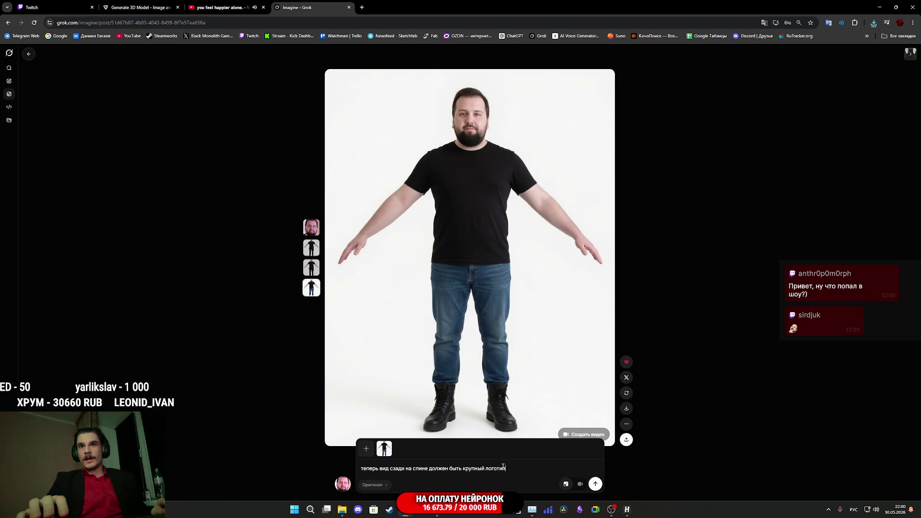
drag(506, 468, 424, 475)
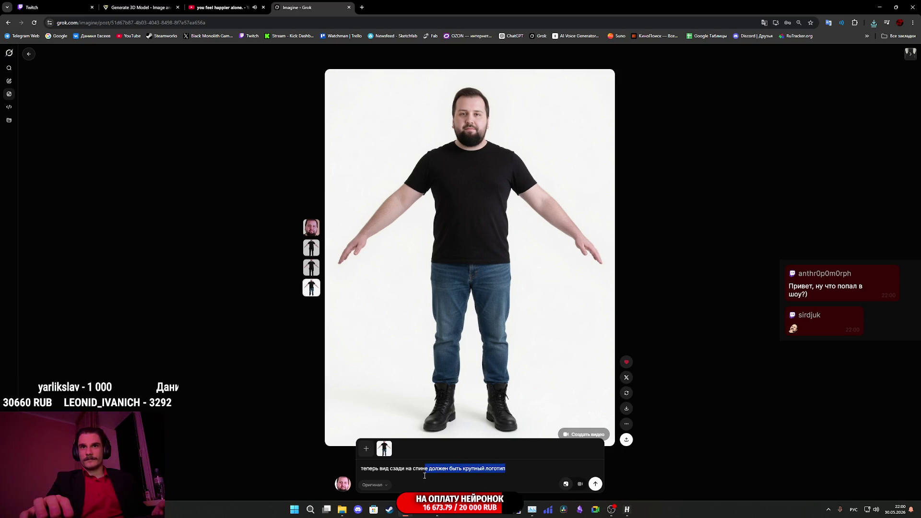
click(506, 472)
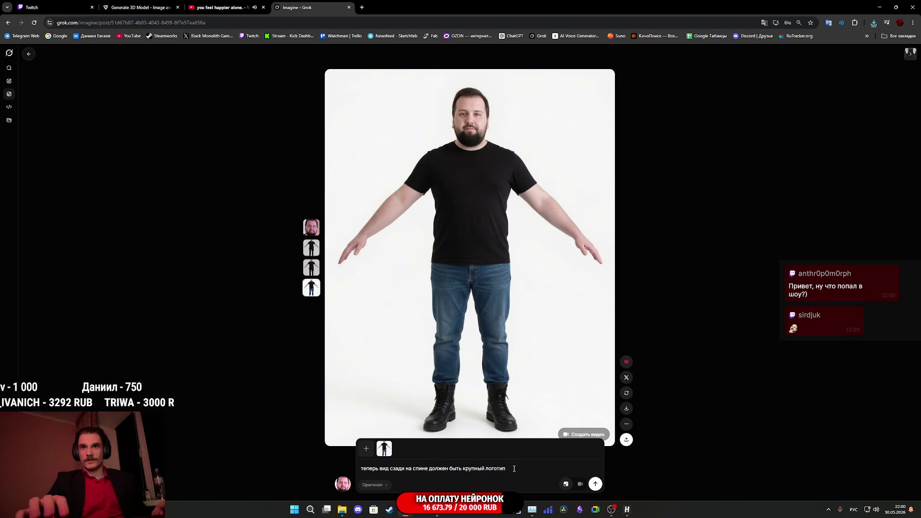
text(как на 2-м)
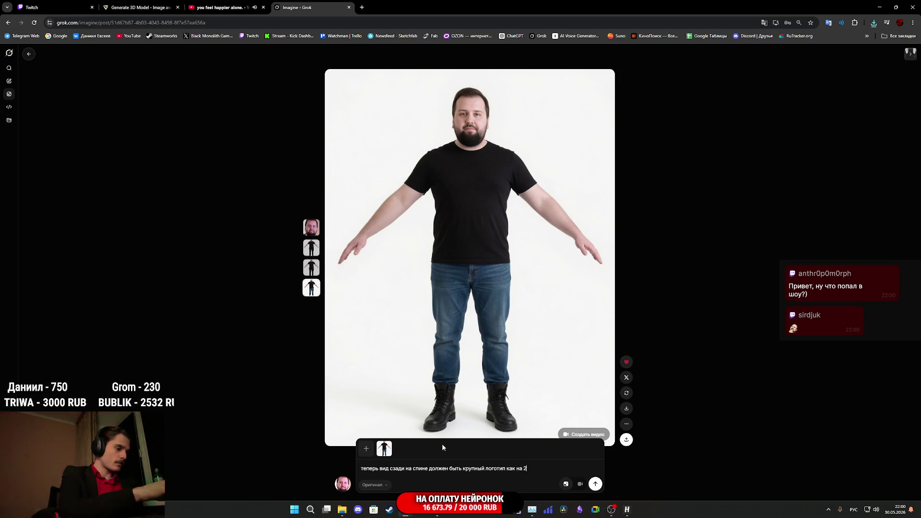
text( референсе)
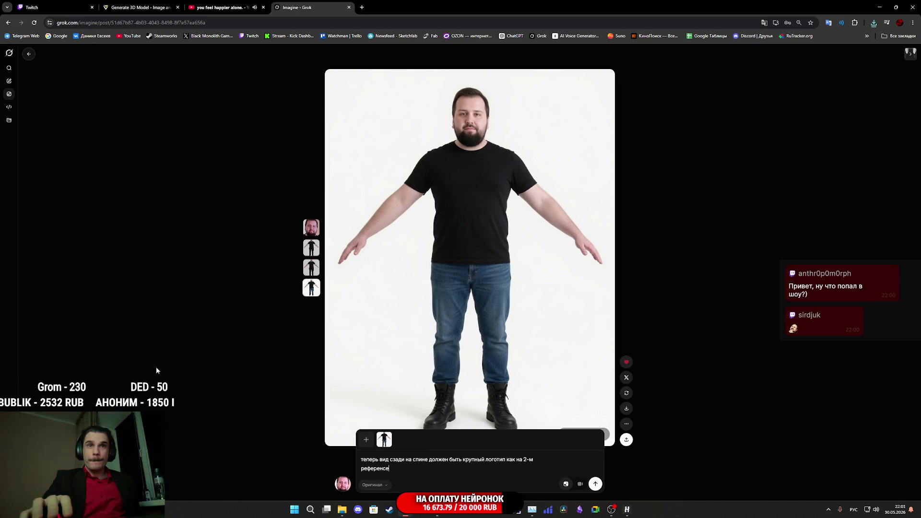
mouse_move(328, 465)
mouse_down()
mouse_move(473, 444)
mouse_move(474, 459)
mouse_up()
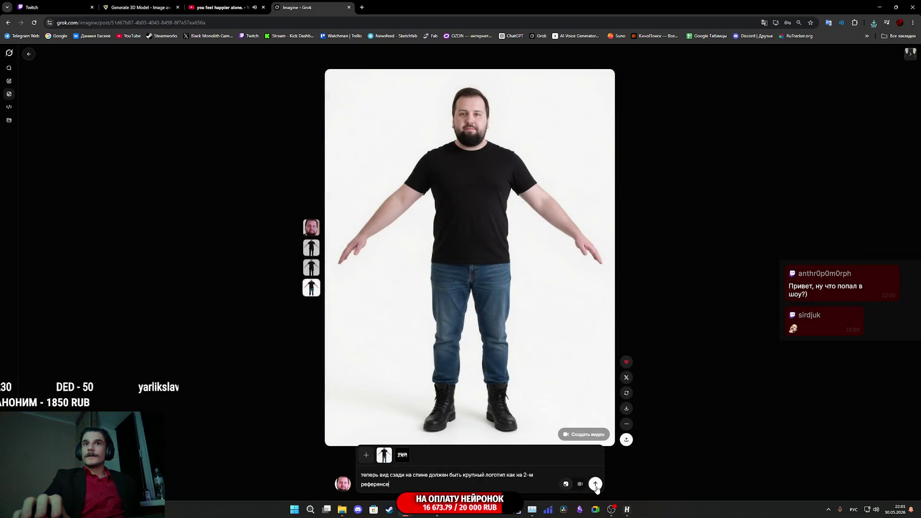
click(595, 485)
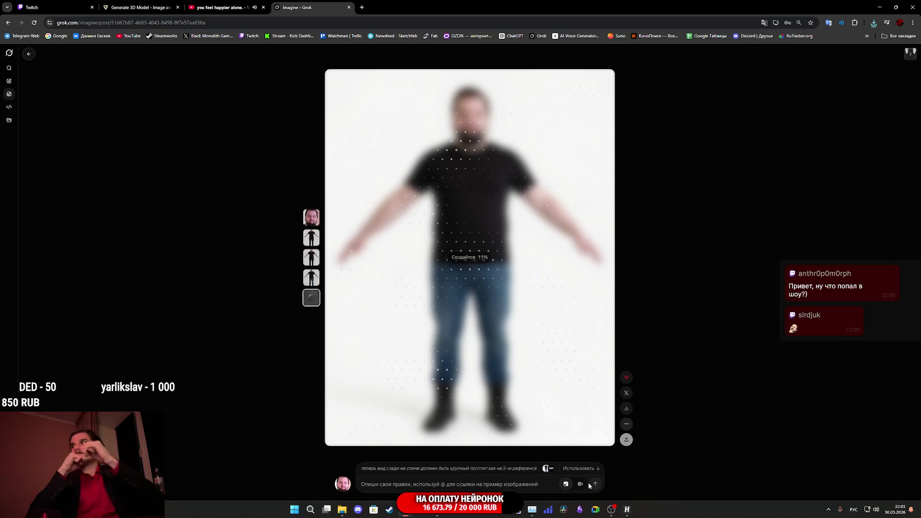
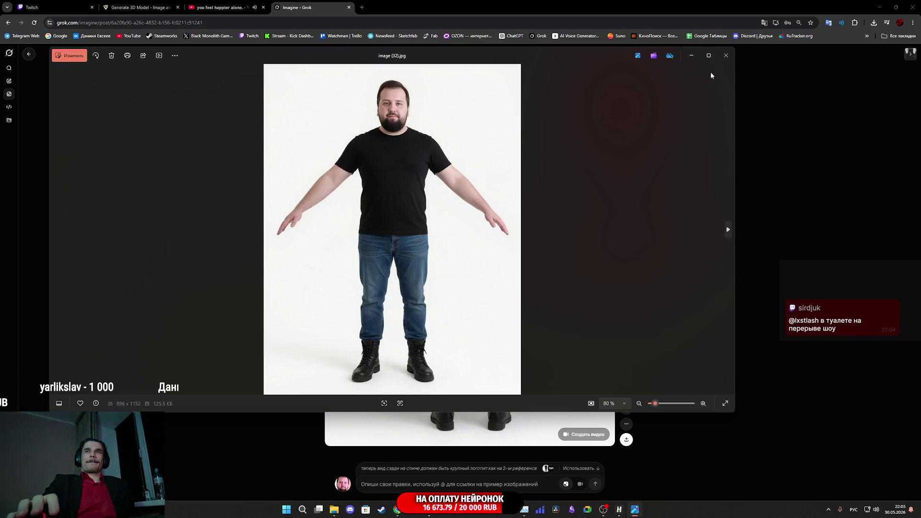
Save the back-view image of the man in the Escape From Zoo shirt and move to Tripo
click(726, 56)
right_click(490, 255)
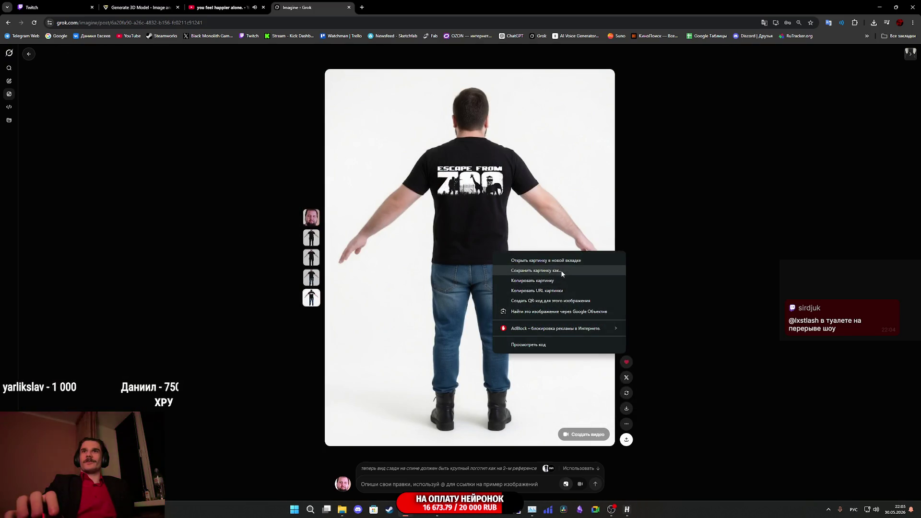
click(560, 269)
click(362, 219)
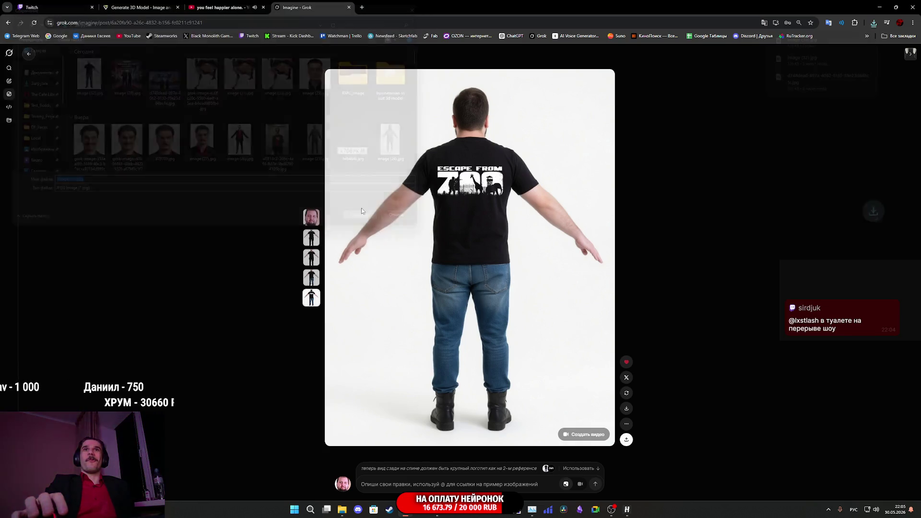
click(139, 7)
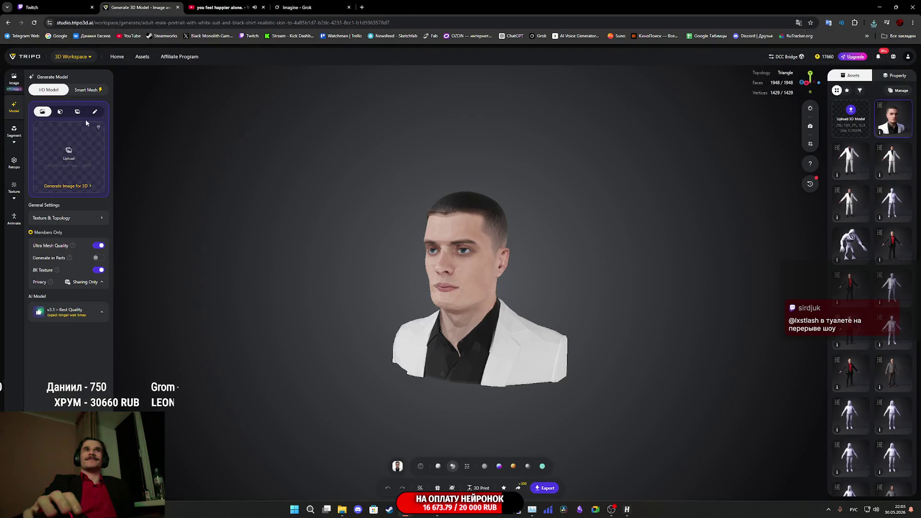
Choose multi-view upload with Smart Mesh, check Topology, and add the bearded man's front photo
click(60, 112)
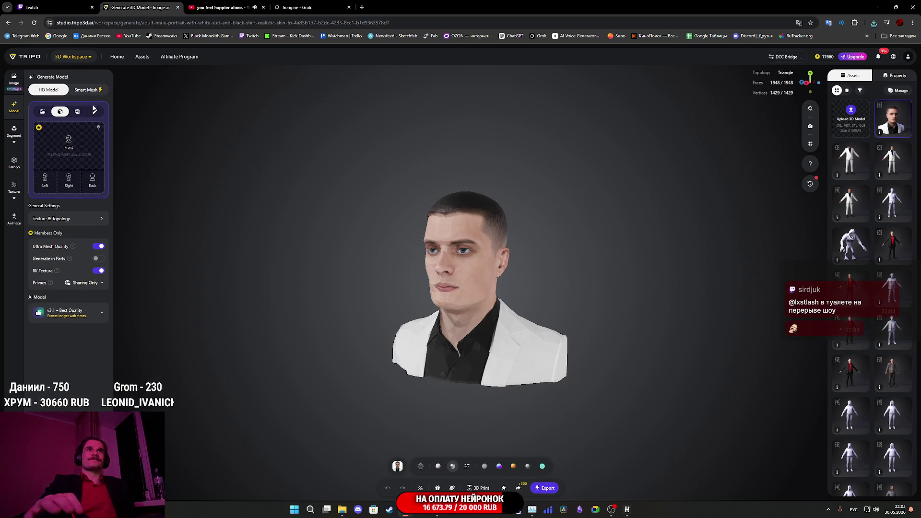
click(86, 89)
click(73, 220)
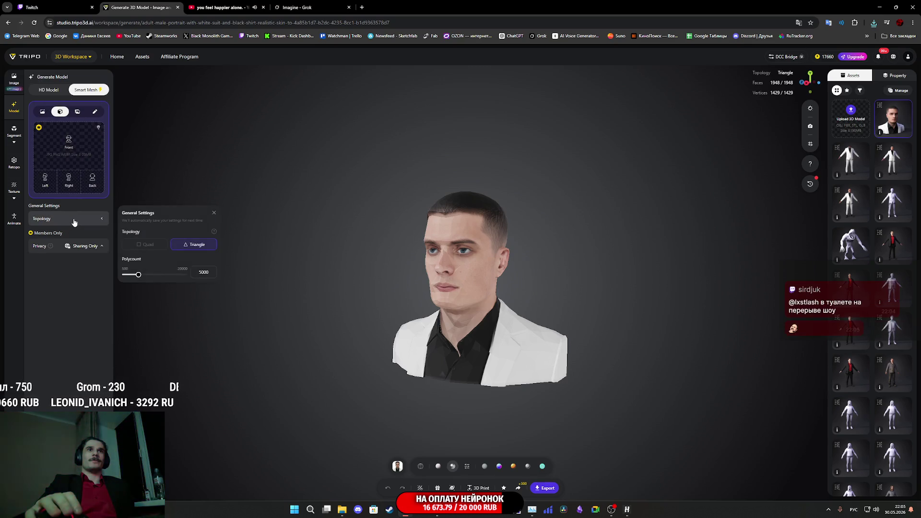
click(87, 306)
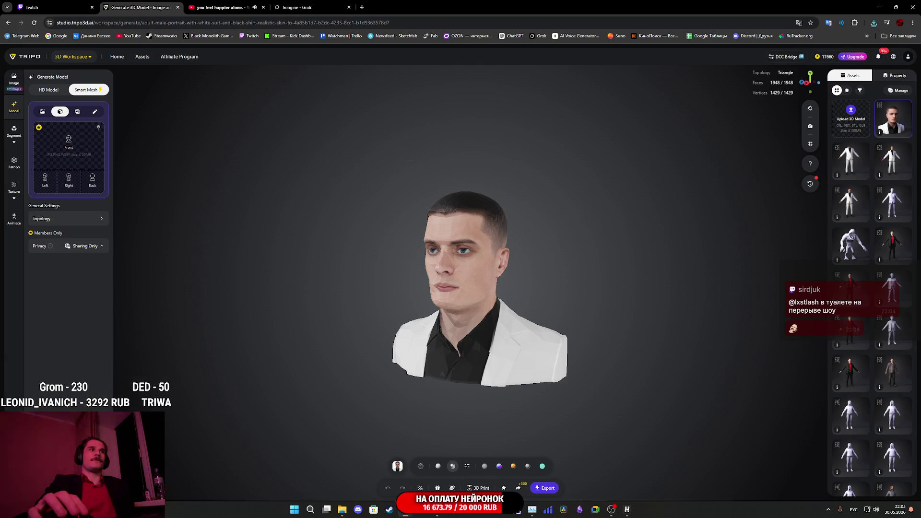
mouse_move(119, 139)
mouse_down()
mouse_move(82, 133)
mouse_move(68, 144)
mouse_move(107, 188)
mouse_up()
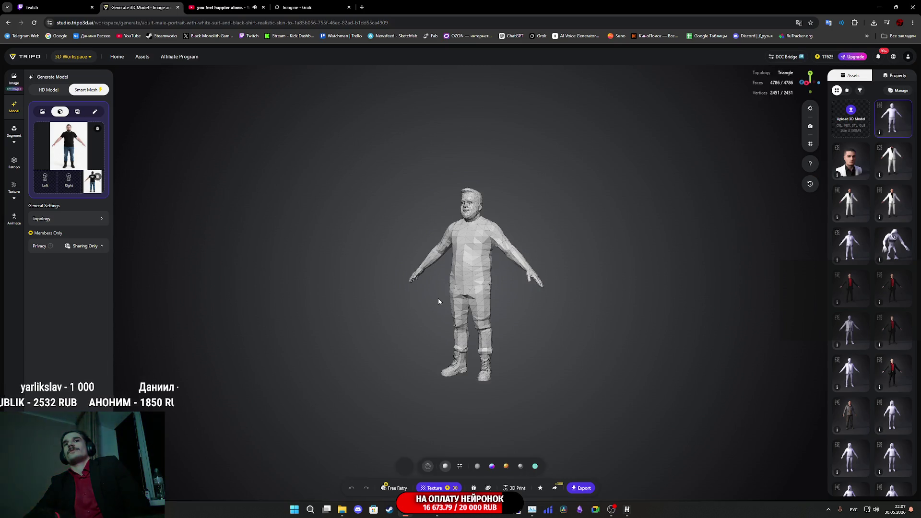
Inspect the untextured low-poly mesh from the back, then move to Texture generation
scroll(478, 286, up, 5)
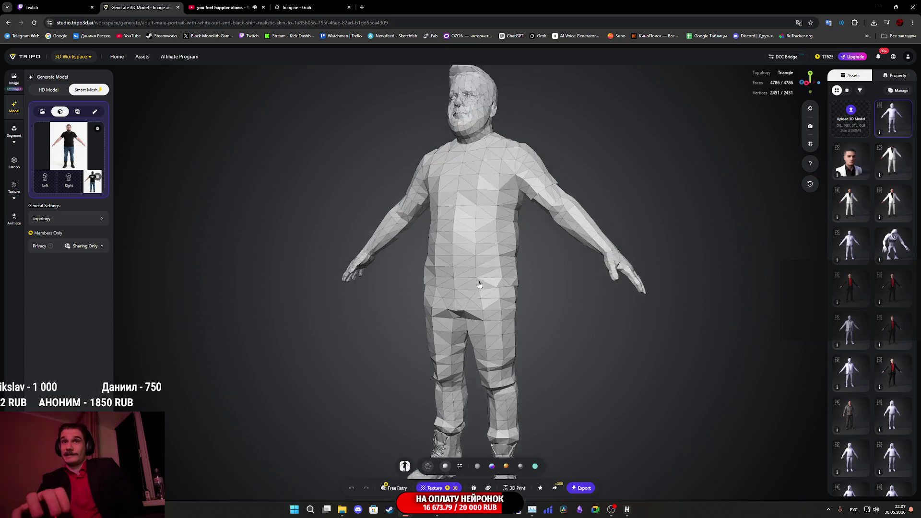
mouse_move(576, 297)
mouse_down()
mouse_move(316, 274)
mouse_move(398, 293)
mouse_move(426, 249)
mouse_move(479, 196)
mouse_move(539, 214)
mouse_move(568, 263)
mouse_move(560, 305)
mouse_move(520, 277)
mouse_move(414, 272)
mouse_move(336, 281)
mouse_move(479, 288)
mouse_move(427, 297)
mouse_move(451, 307)
mouse_move(534, 288)
mouse_move(540, 275)
mouse_move(530, 330)
mouse_up()
scroll(518, 334, up, 2)
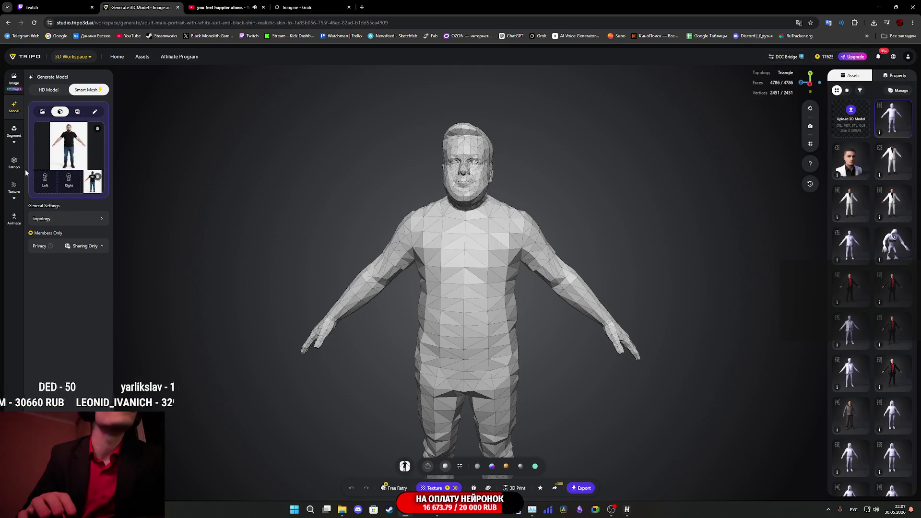
click(13, 187)
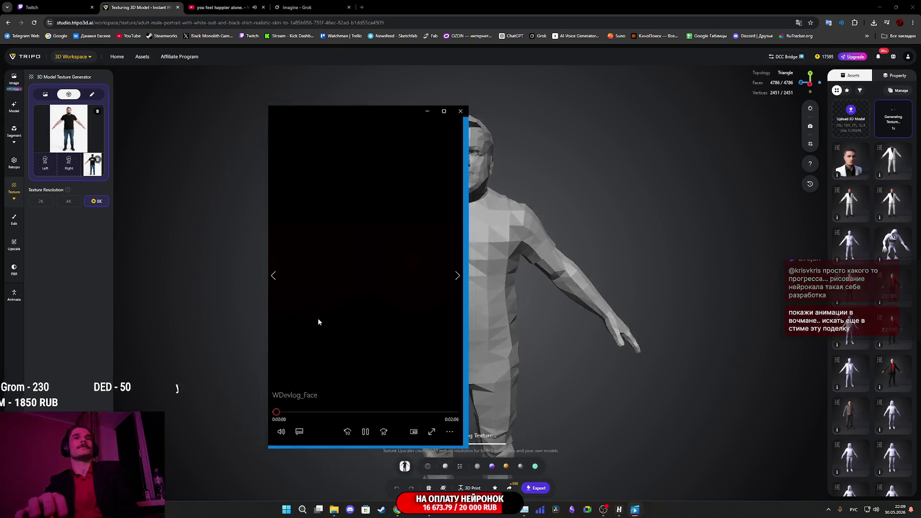
Watch the WDevlog_Face video full screen, close Media Player, and reload the Tripo page
double_click(317, 319)
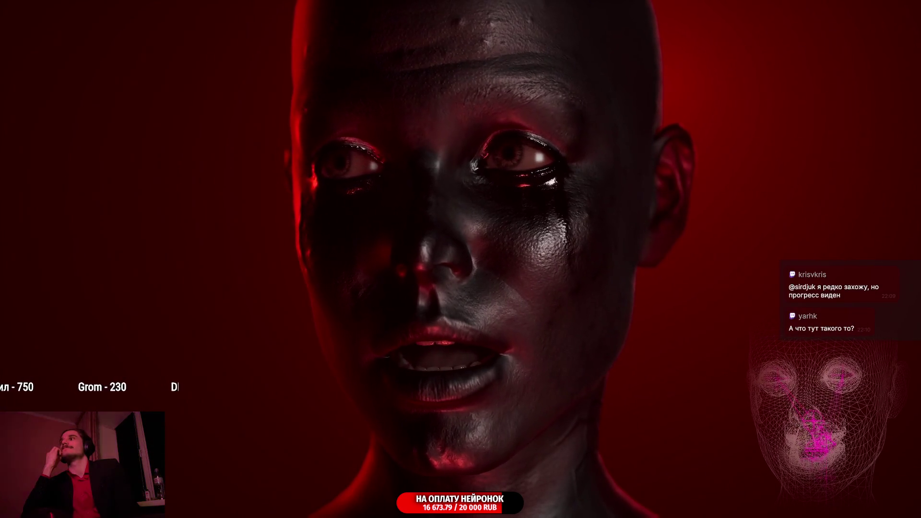
key(Escape)
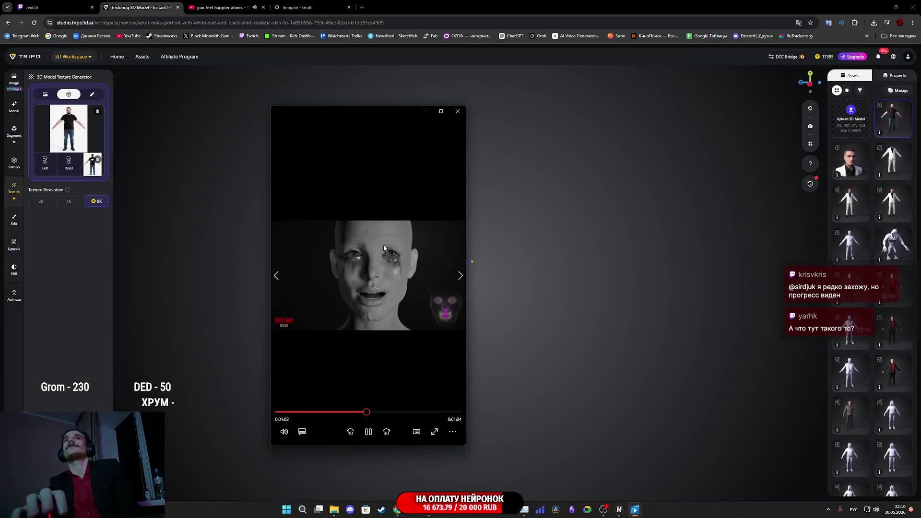
click(429, 144)
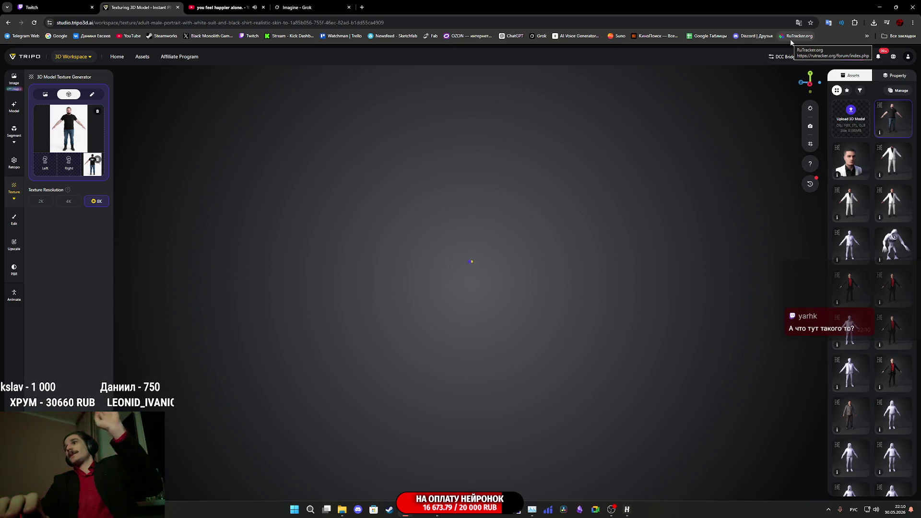
click(34, 23)
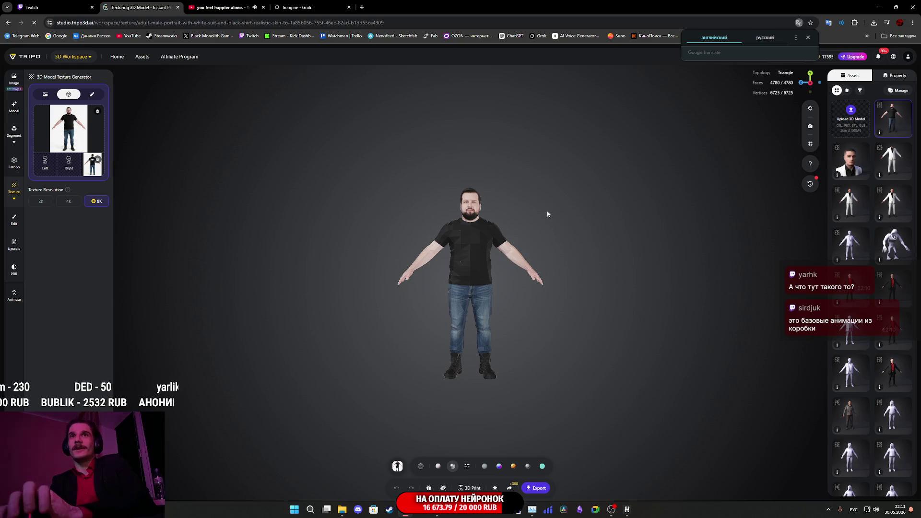
scroll(545, 202, up, 8)
scroll(587, 197, up, 5)
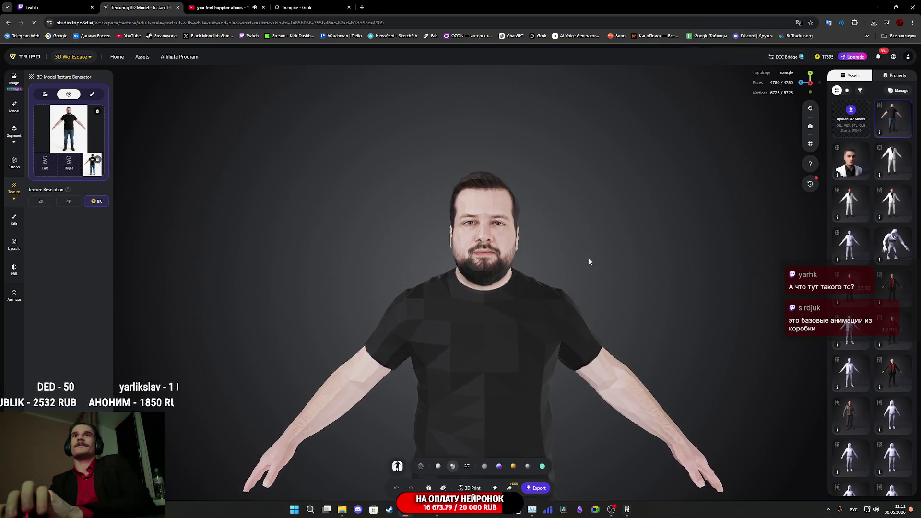
mouse_move(623, 242)
mouse_down()
mouse_move(555, 251)
mouse_move(389, 244)
mouse_move(359, 353)
mouse_up()
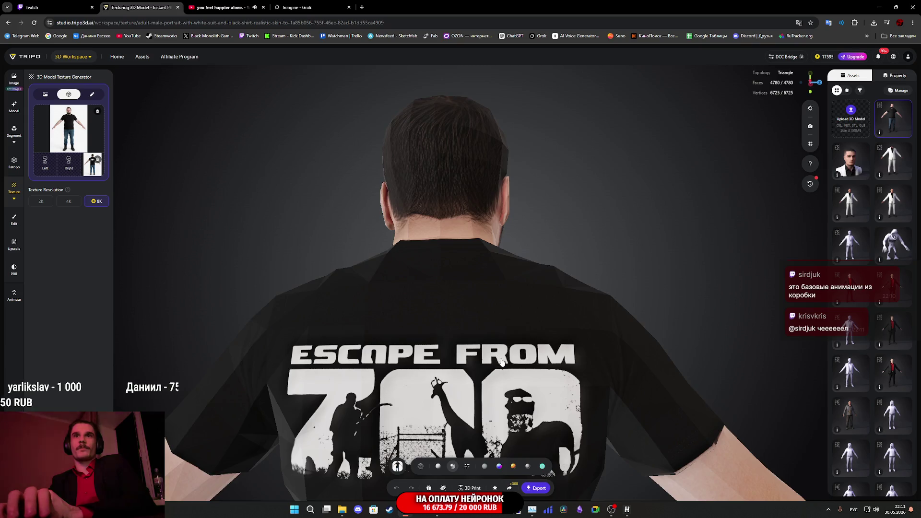
scroll(501, 362, down, 5)
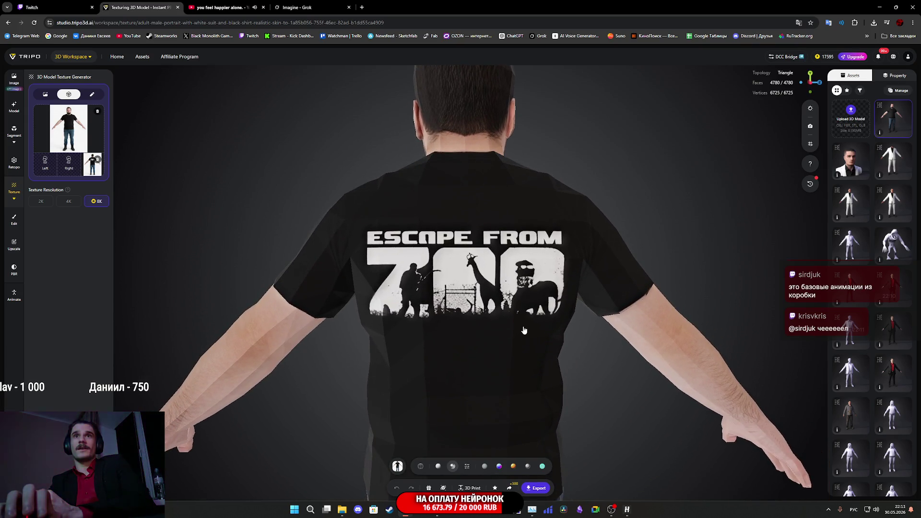
scroll(434, 252, up, 3)
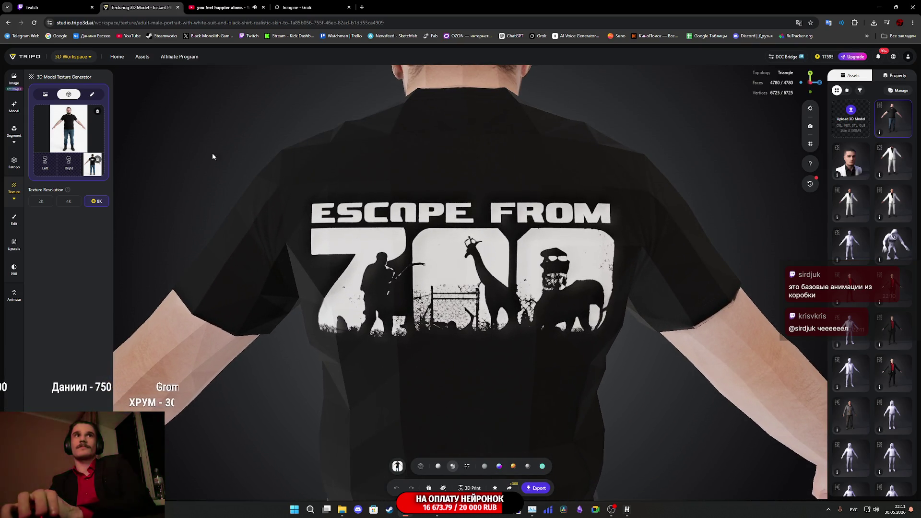
mouse_move(586, 317)
mouse_down()
mouse_move(648, 309)
mouse_move(619, 318)
mouse_move(630, 324)
mouse_up()
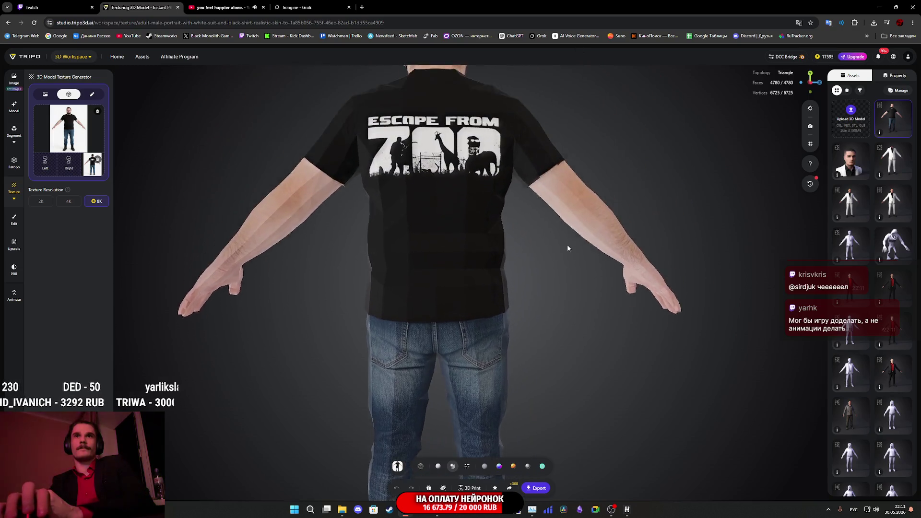
click(469, 465)
click(487, 444)
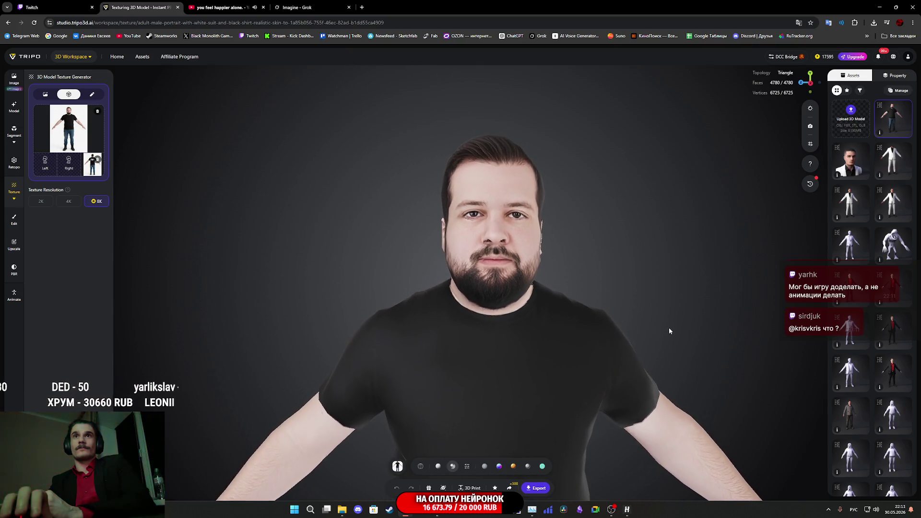
mouse_move(669, 327)
mouse_down()
mouse_move(594, 327)
mouse_move(662, 331)
mouse_up()
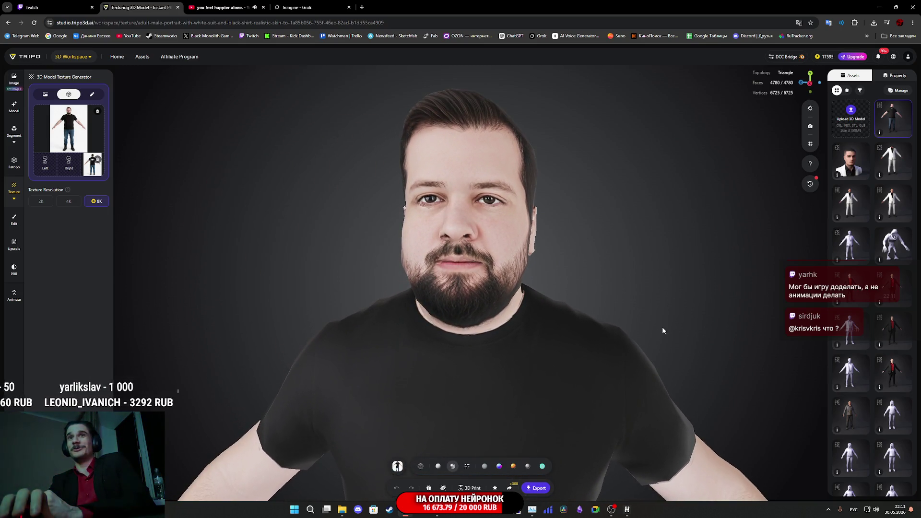
scroll(609, 318, up, 5)
scroll(644, 308, down, 3)
scroll(644, 307, up, 3)
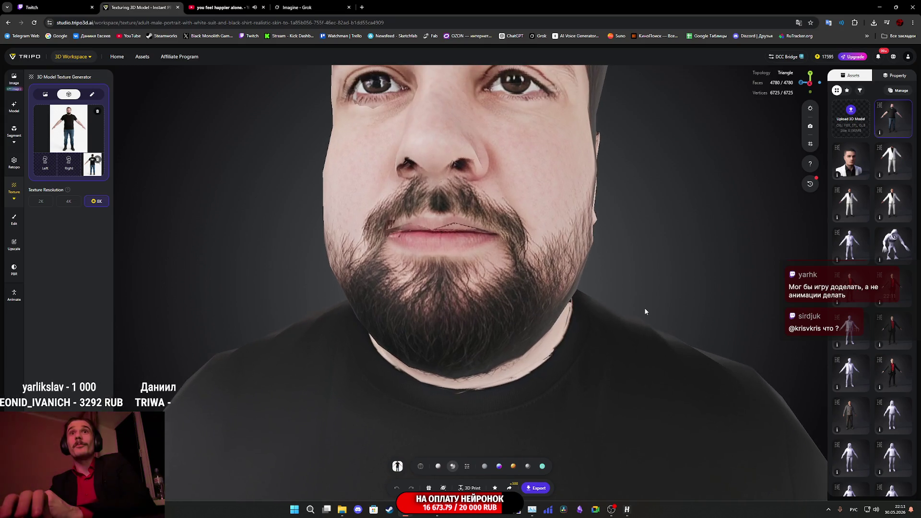
scroll(645, 311, down, 3)
mouse_move(643, 311)
mouse_down()
mouse_move(541, 310)
mouse_move(660, 312)
mouse_move(640, 323)
mouse_up()
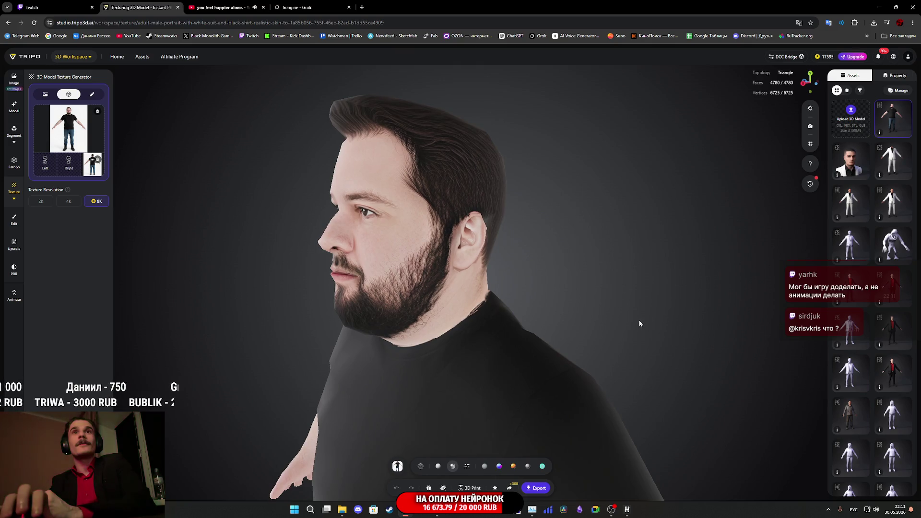
mouse_move(541, 436)
mouse_down()
mouse_move(613, 312)
mouse_move(681, 303)
mouse_move(650, 300)
mouse_up()
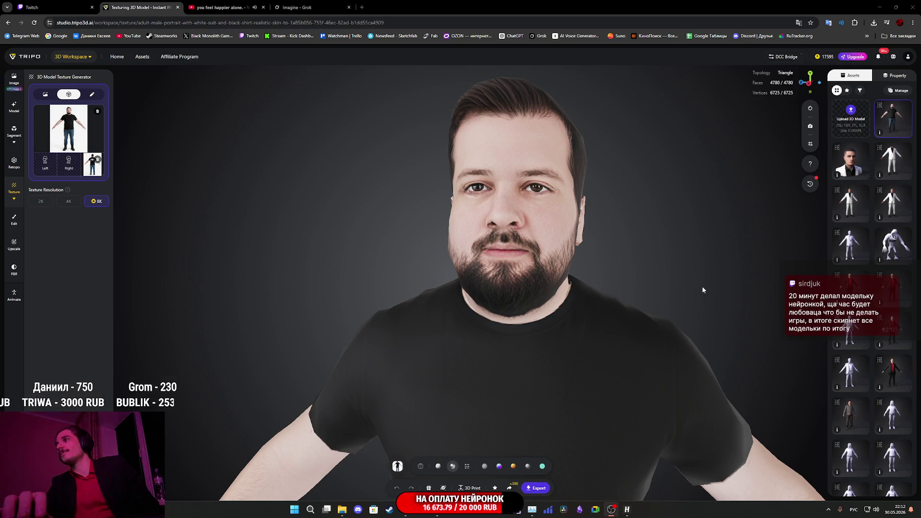
drag(701, 283, 659, 289)
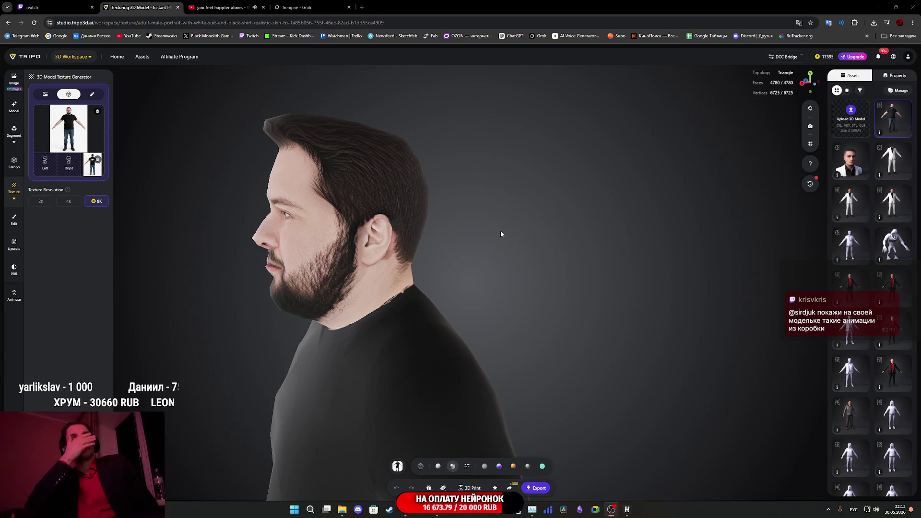
mouse_move(503, 232)
mouse_down()
mouse_move(487, 257)
mouse_move(534, 284)
mouse_move(582, 283)
mouse_move(599, 295)
mouse_move(599, 273)
mouse_move(542, 243)
mouse_move(537, 224)
mouse_move(510, 219)
mouse_move(543, 224)
mouse_move(509, 223)
mouse_move(533, 224)
mouse_up()
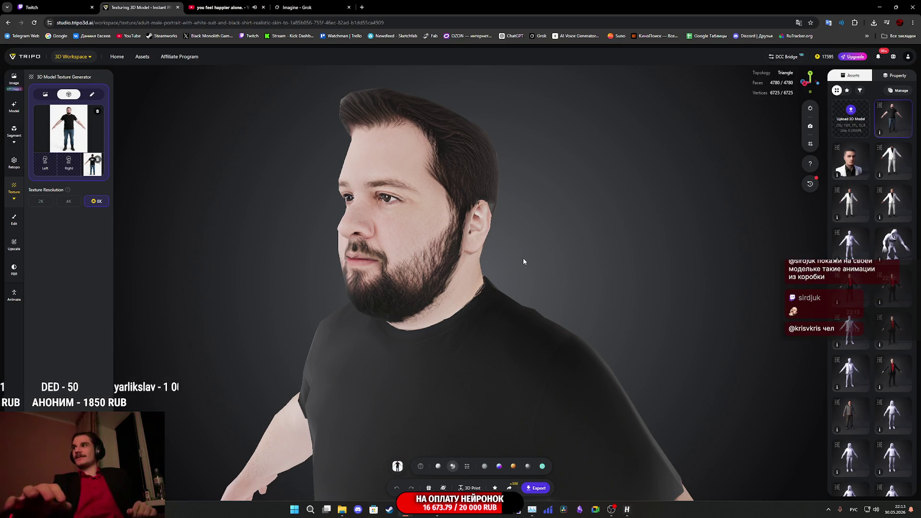
mouse_move(535, 237)
mouse_down()
mouse_move(555, 247)
mouse_move(539, 251)
mouse_up()
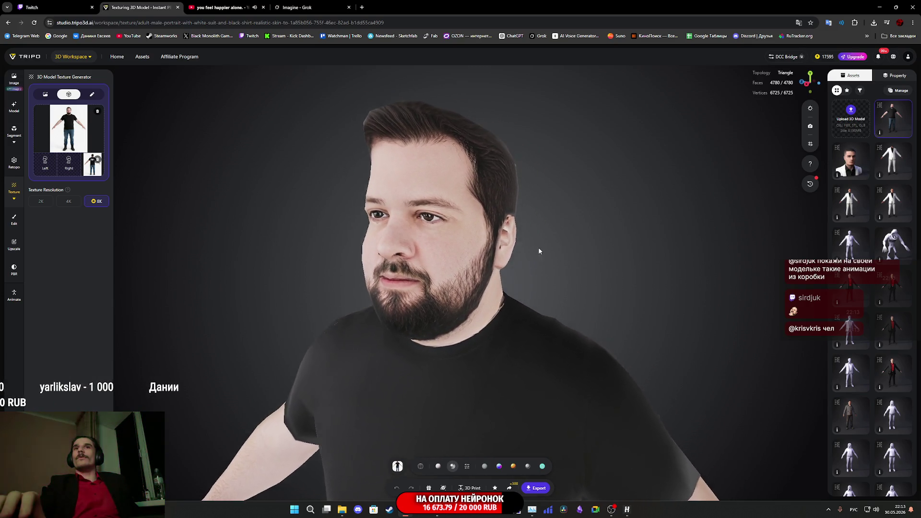
scroll(538, 249, up, 5)
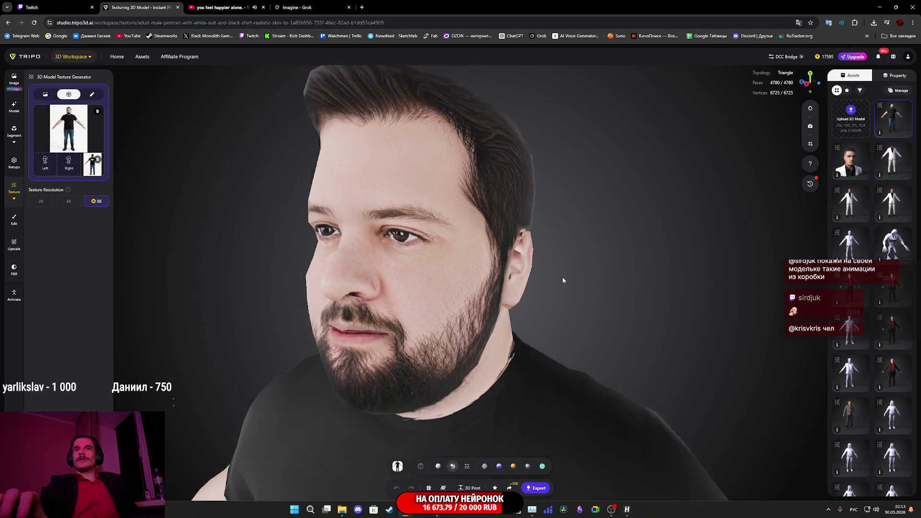
scroll(563, 280, down, 1)
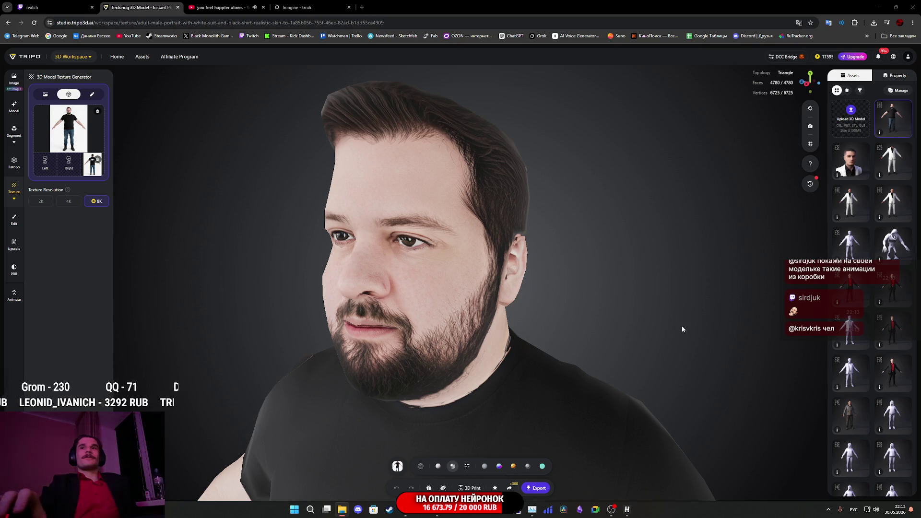
click(538, 488)
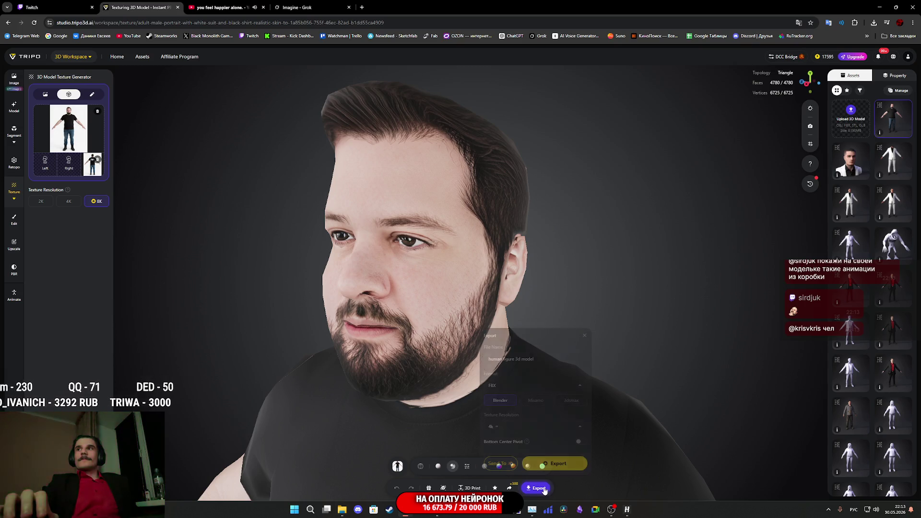
Set the texture resolution to 1k, export the FBX, and save the zip to Downloads
click(538, 431)
click(504, 378)
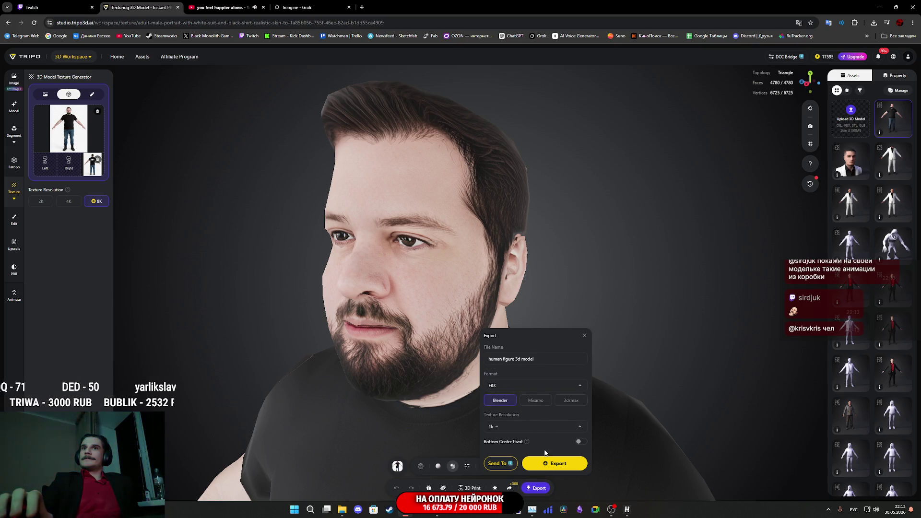
click(548, 465)
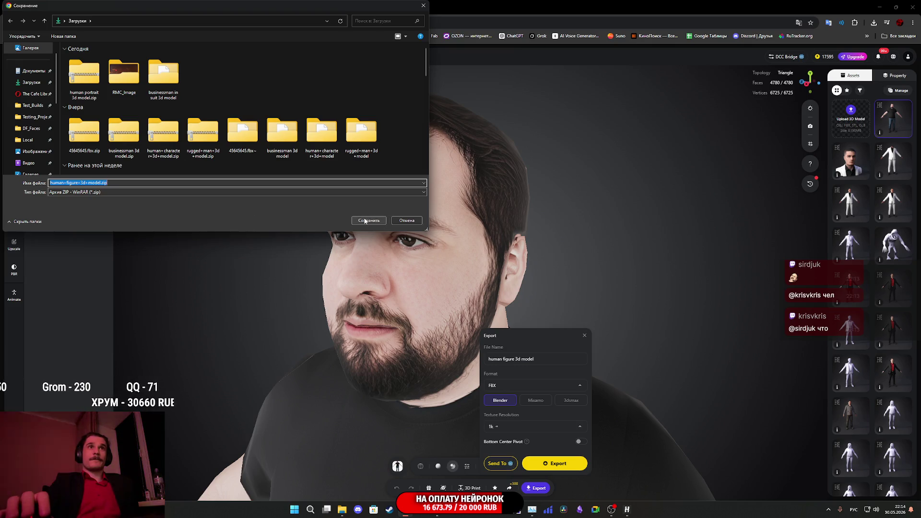
click(379, 220)
Orbit and zoom around the textured model to check its front, left profile and back
drag(623, 281, 656, 275)
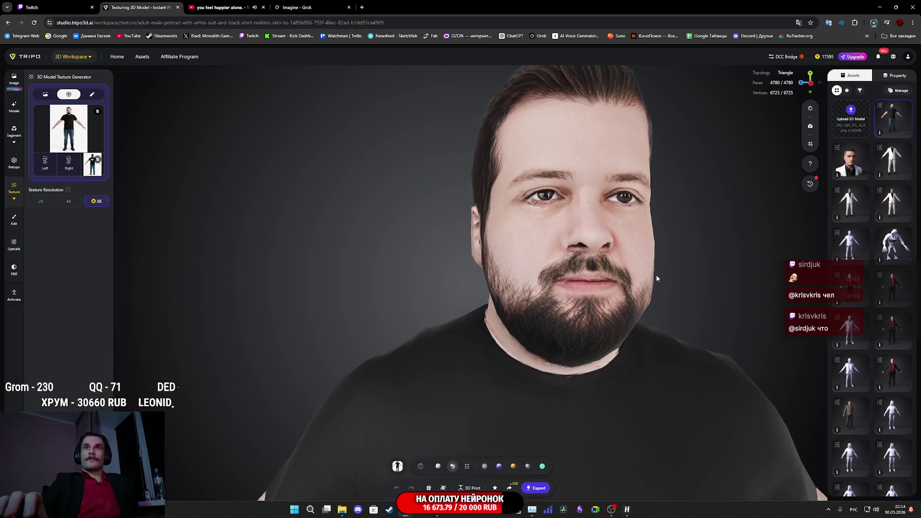
scroll(577, 308, up, 5)
scroll(577, 307, down, 4)
scroll(576, 305, down, 5)
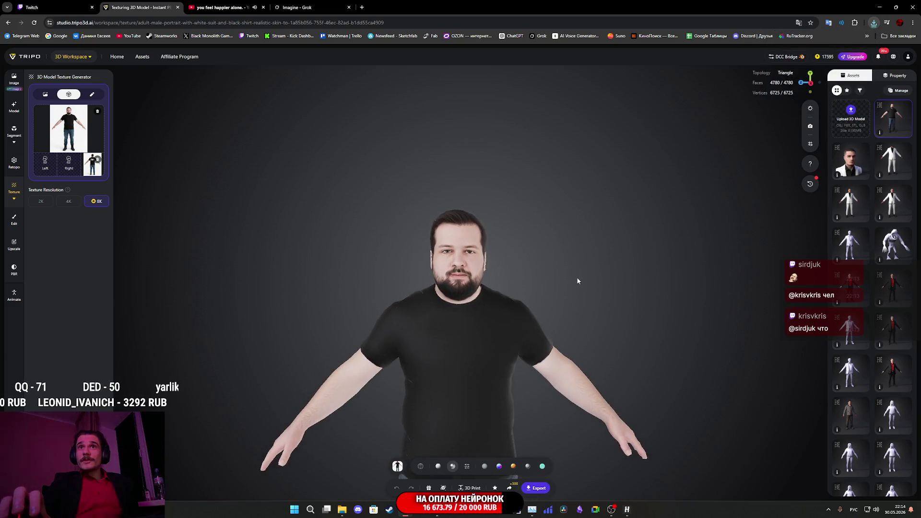
scroll(578, 278, up, 3)
mouse_move(578, 279)
mouse_down()
mouse_move(548, 284)
mouse_move(522, 272)
mouse_move(554, 278)
mouse_move(496, 282)
mouse_move(578, 279)
mouse_move(567, 278)
mouse_move(579, 291)
mouse_up()
scroll(580, 290, up, 5)
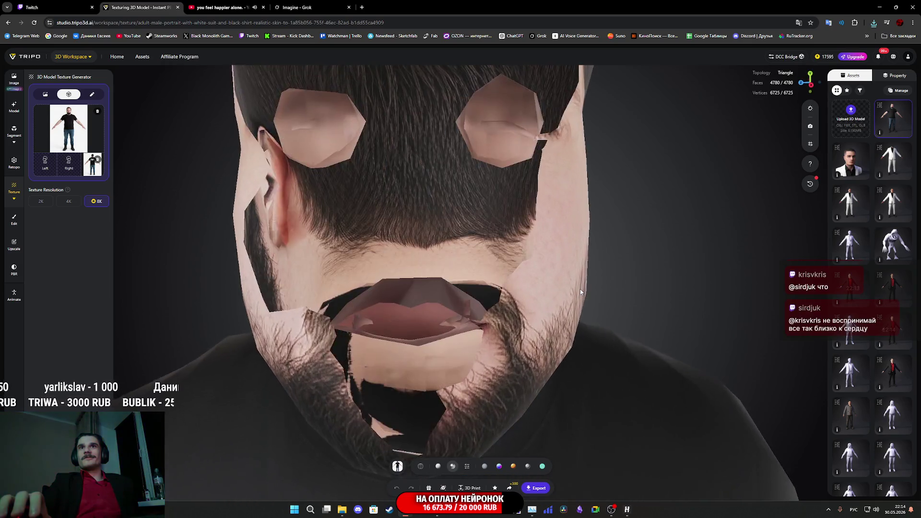
scroll(580, 290, down, 3)
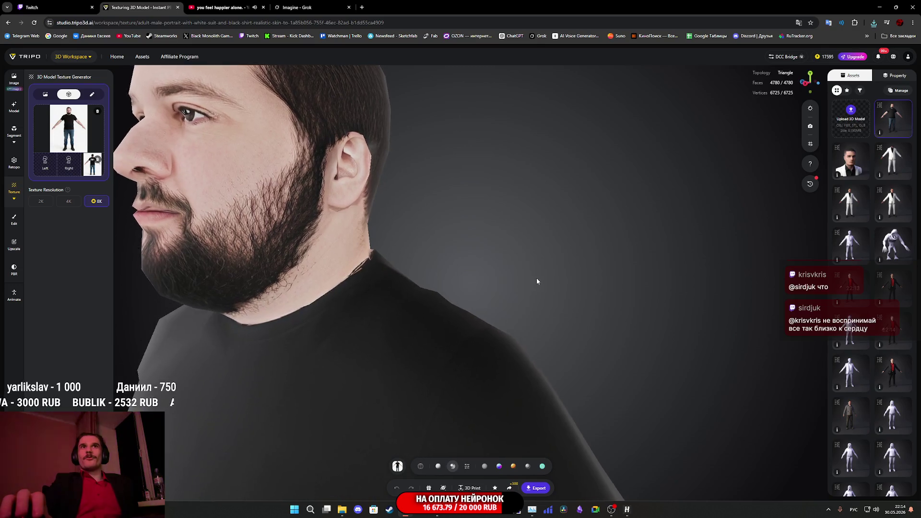
mouse_move(535, 268)
mouse_down()
mouse_move(362, 276)
mouse_move(554, 277)
mouse_move(535, 282)
mouse_move(542, 278)
mouse_up()
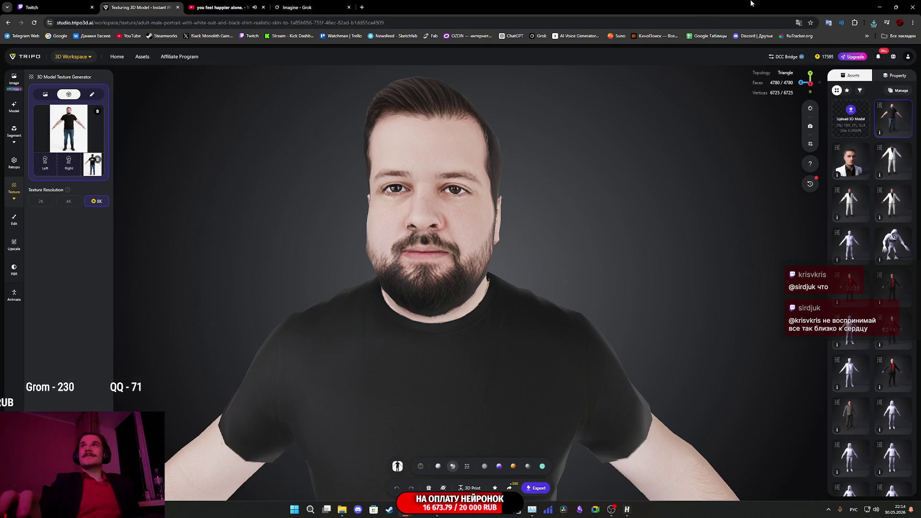
click(70, 4)
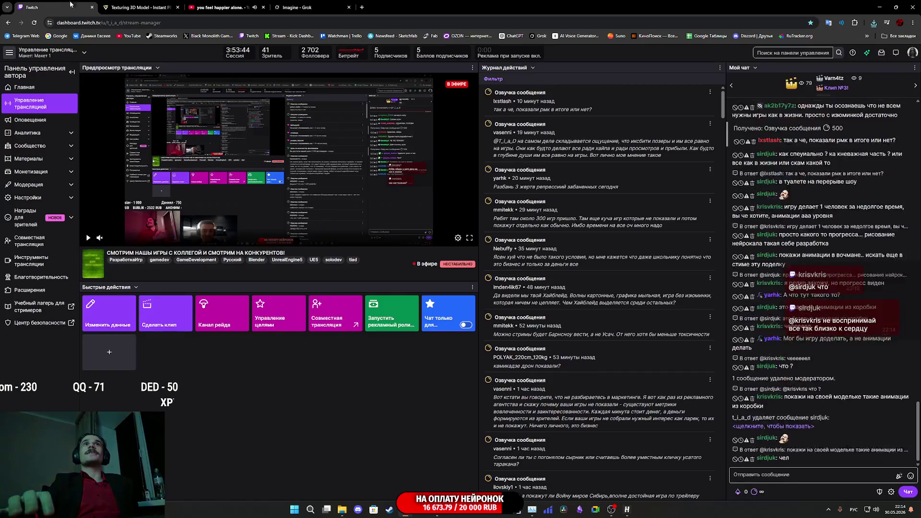
Minimize Chrome to reveal the desktop
click(881, 6)
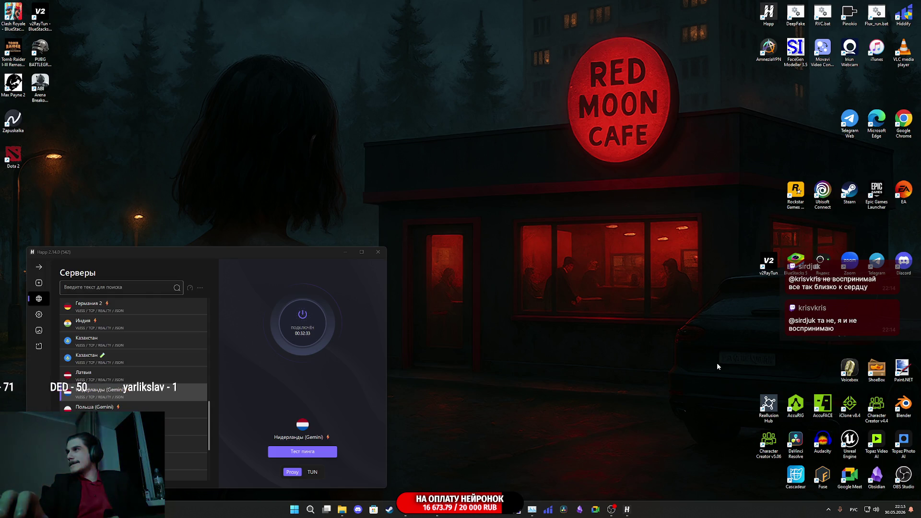
Launch Blender, dismiss the splash, and delete the default camera, light and cube
double_click(904, 406)
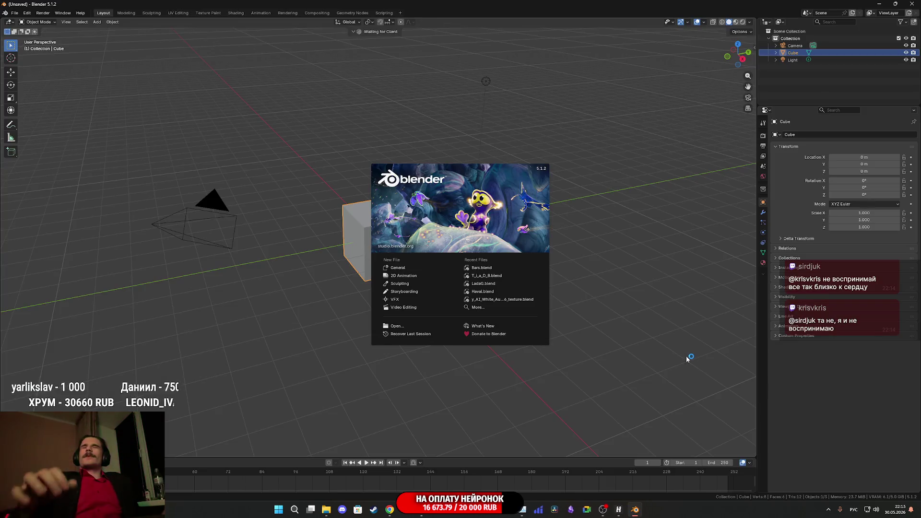
click(577, 332)
mouse_move(571, 373)
mouse_down()
mouse_move(164, 110)
mouse_move(135, 62)
mouse_up()
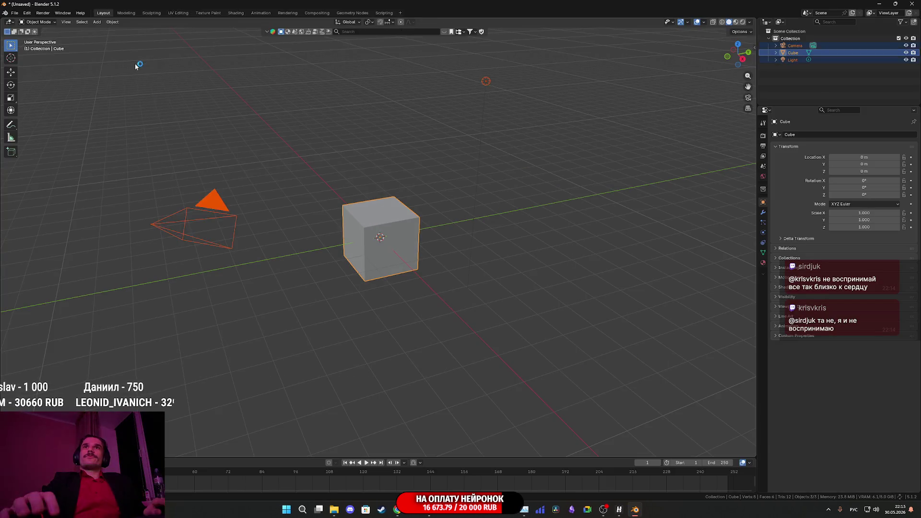
key(Delete)
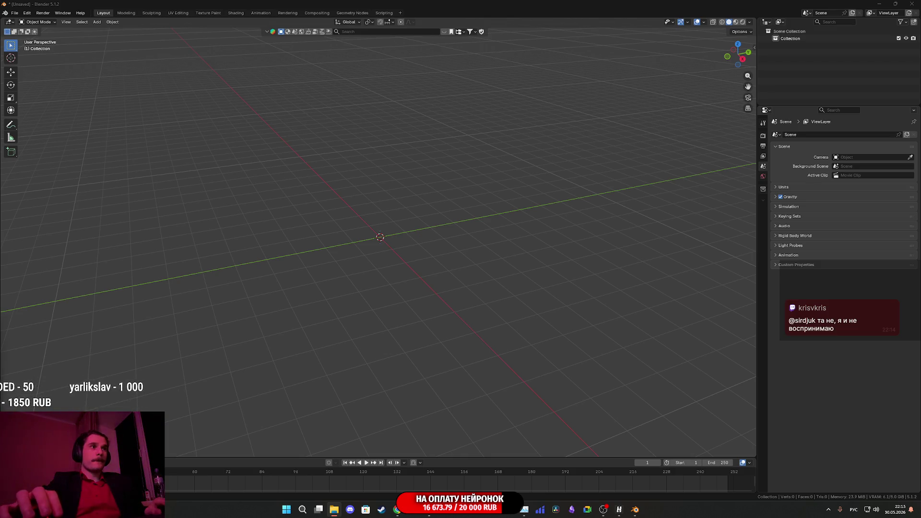
Import the tripo_convert FBX and switch the viewport to Material Preview shading
drag(373, 252, 372, 251)
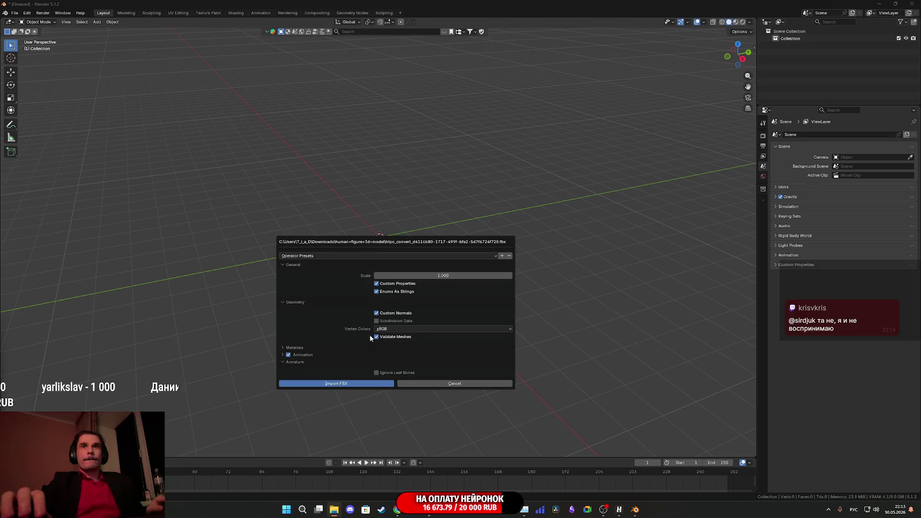
click(365, 384)
scroll(387, 274, up, 5)
key(z)
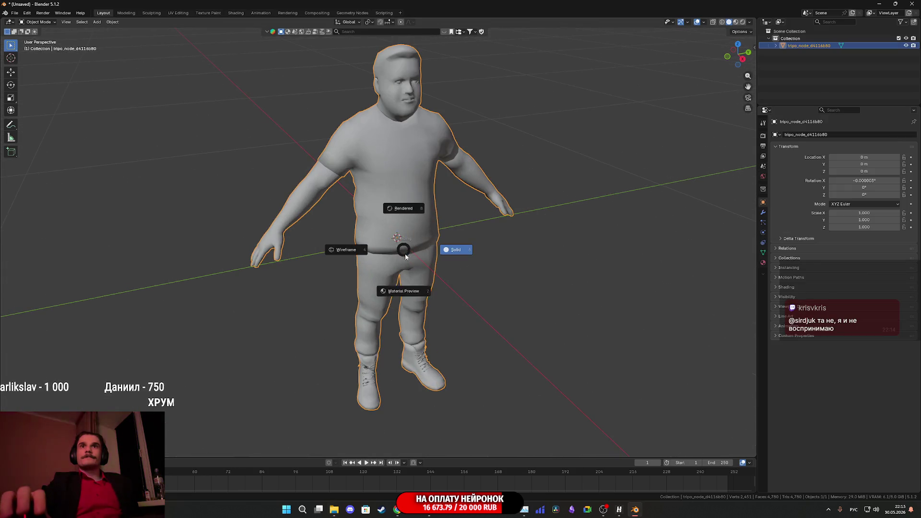
click(408, 332)
Orbit around the textured model to inspect the shirt print, arms, legs and boots
scroll(454, 252, up, 6)
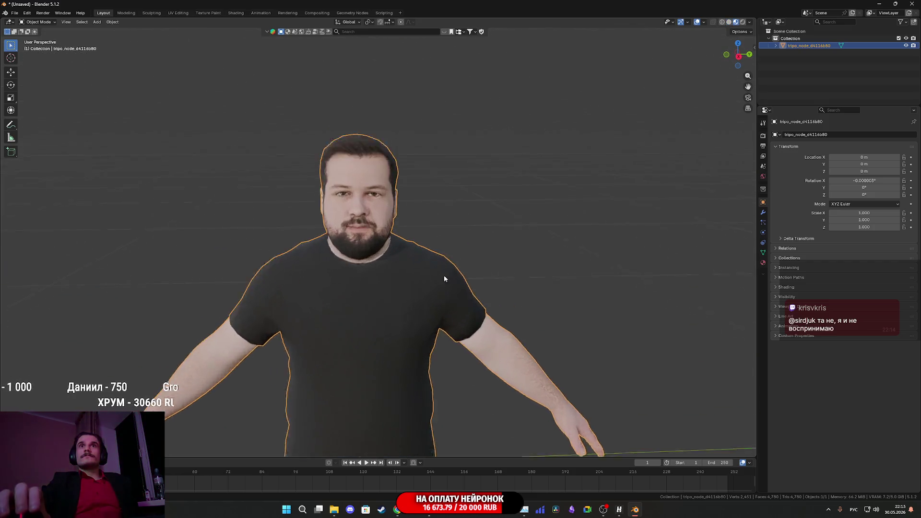
scroll(454, 262, down, 8)
mouse_move(455, 259)
mouse_down()
mouse_move(400, 261)
mouse_move(426, 168)
mouse_up()
scroll(320, 263, down, 4)
drag(321, 263, 376, 366)
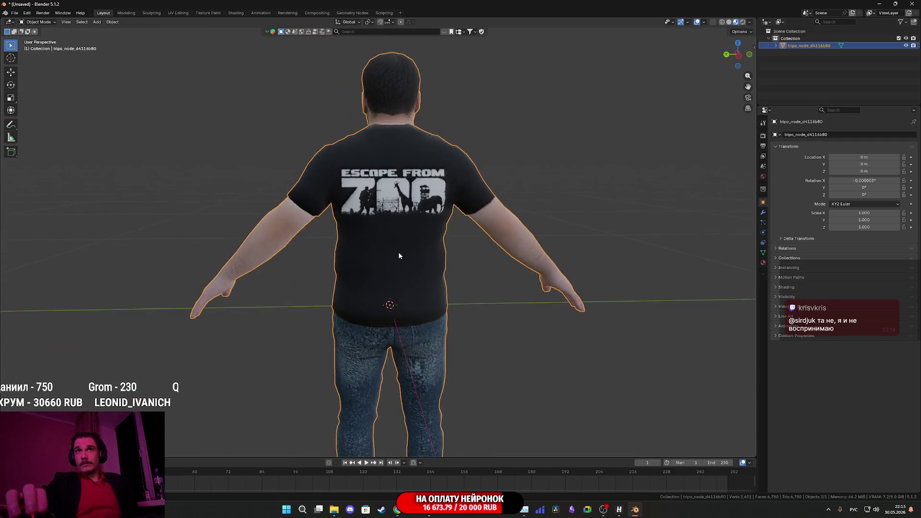
scroll(436, 319, up, 5)
mouse_move(435, 319)
mouse_down()
mouse_move(426, 310)
mouse_move(539, 307)
mouse_up()
scroll(470, 229, up, 4)
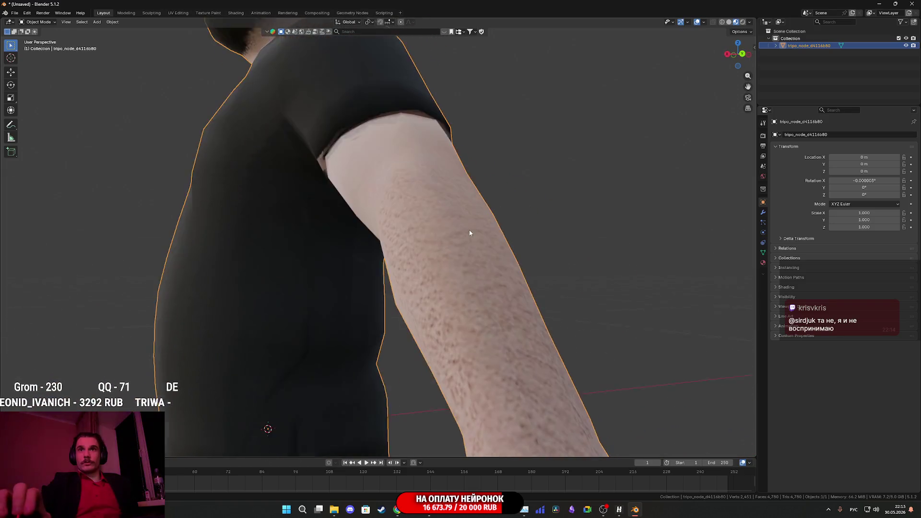
scroll(471, 254, down, 2)
scroll(448, 203, up, 6)
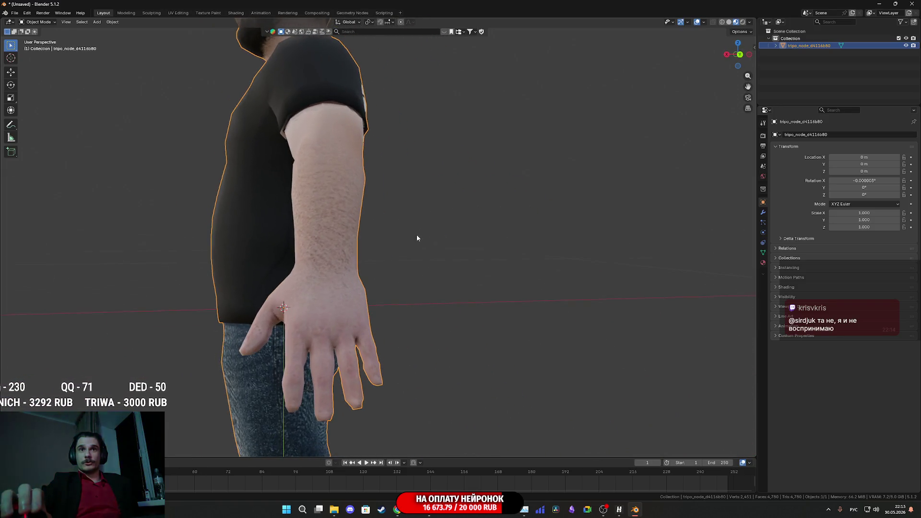
scroll(438, 209, down, 3)
drag(450, 200, 465, 204)
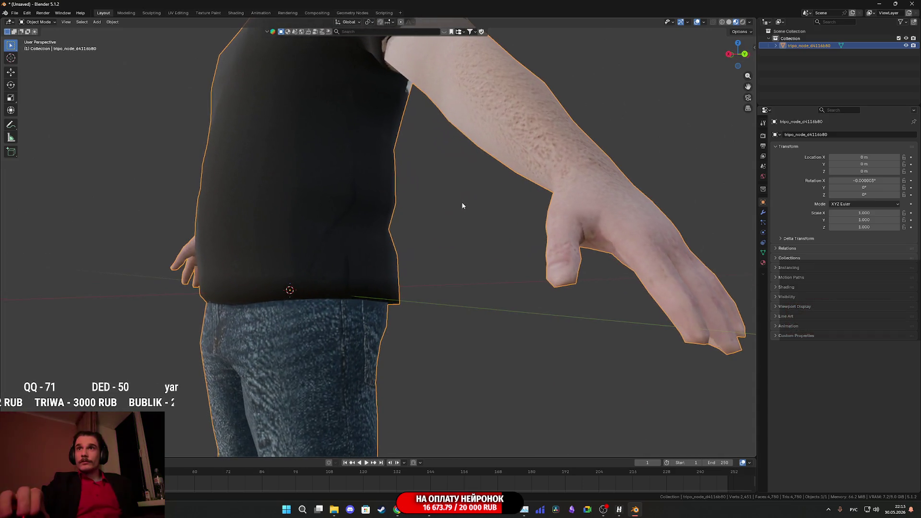
scroll(433, 216, up, 3)
scroll(384, 216, down, 2)
scroll(371, 217, up, 4)
scroll(372, 217, down, 3)
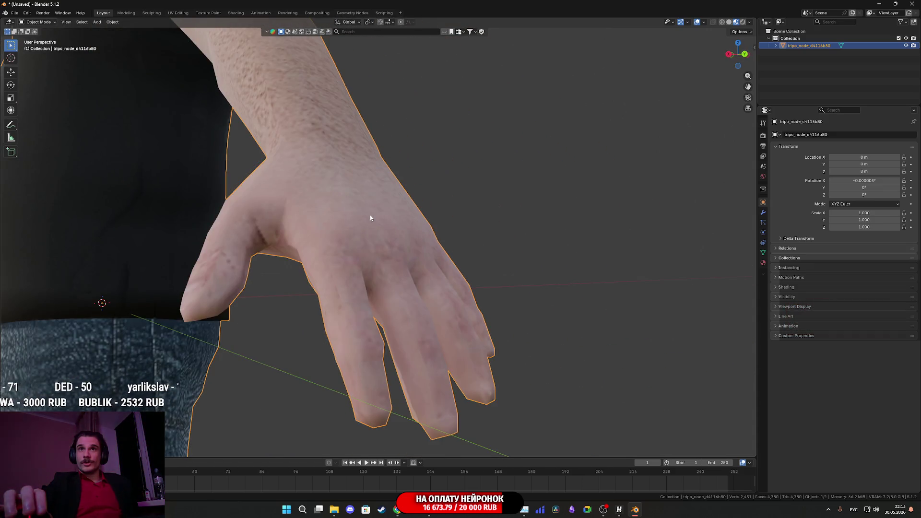
scroll(384, 216, up, 1)
scroll(399, 216, down, 2)
mouse_move(411, 211)
mouse_down()
mouse_move(398, 175)
mouse_move(427, 171)
mouse_move(293, 274)
mouse_move(365, 226)
mouse_up()
scroll(364, 226, down, 3)
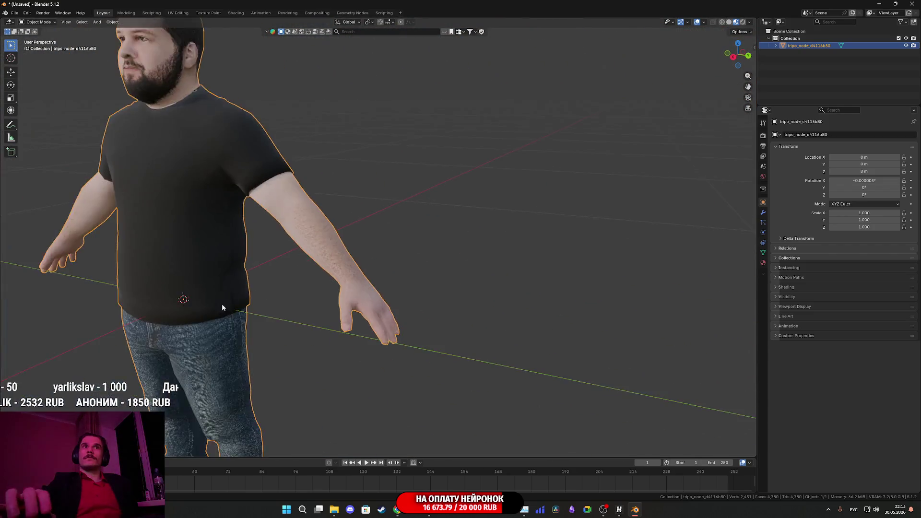
scroll(461, 196, up, 1)
scroll(461, 196, down, 1)
drag(440, 229, 388, 309)
scroll(388, 309, up, 3)
mouse_move(413, 156)
mouse_down()
mouse_move(412, 272)
mouse_move(469, 261)
mouse_move(341, 301)
mouse_move(342, 191)
mouse_up()
scroll(395, 277, down, 3)
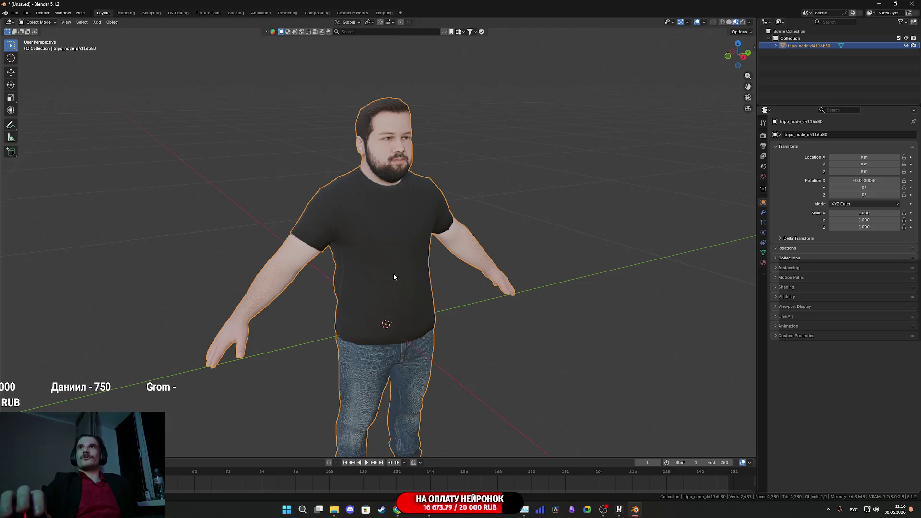
Enter Edit Mode to expose the triangle mesh, viewed level from the front
key(Tab)
scroll(394, 277, down, 2)
mouse_move(394, 277)
mouse_down()
mouse_move(383, 249)
mouse_move(397, 304)
mouse_up()
scroll(380, 240, up, 1)
scroll(391, 297, up, 2)
Try Solid shading, then return to Material Preview and view the figure's back
key(z)
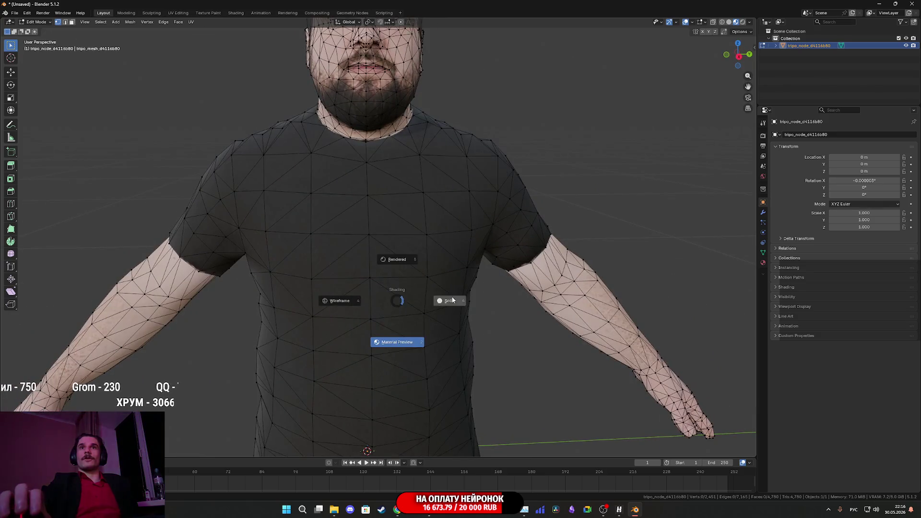
click(452, 301)
scroll(383, 307, down, 4)
key(z)
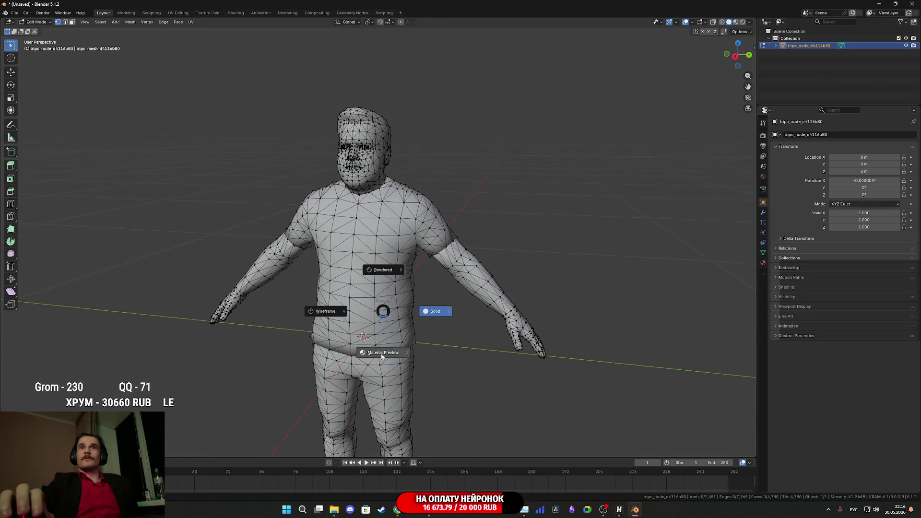
click(382, 352)
drag(381, 352, 452, 330)
scroll(452, 329, up, 3)
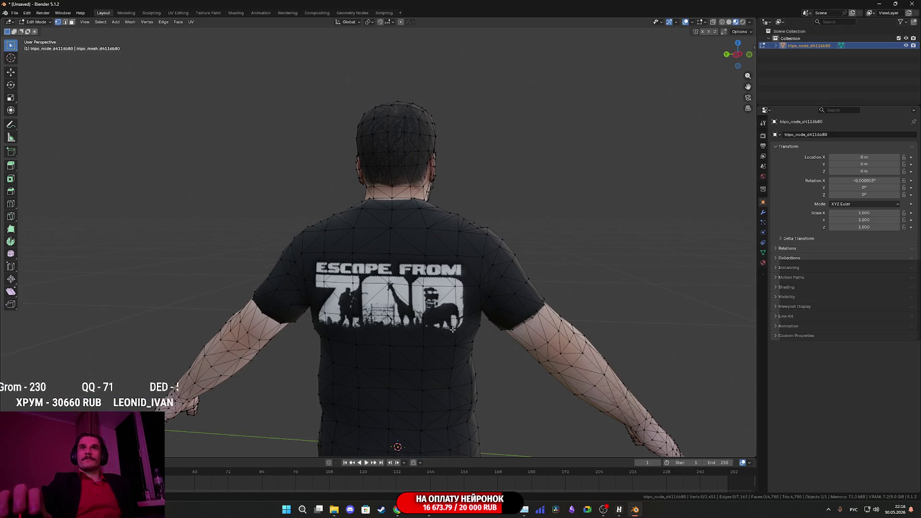
scroll(479, 352, down, 2)
scroll(480, 303, up, 2)
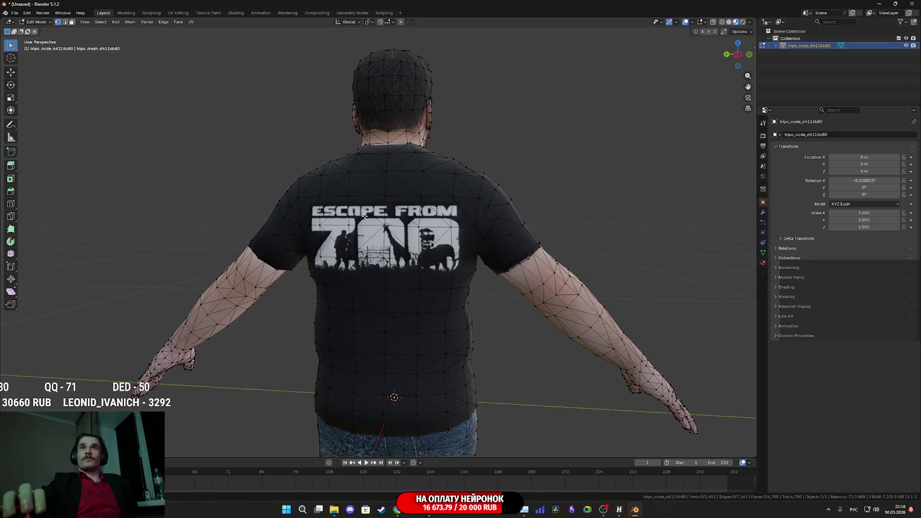
scroll(428, 230, down, 5)
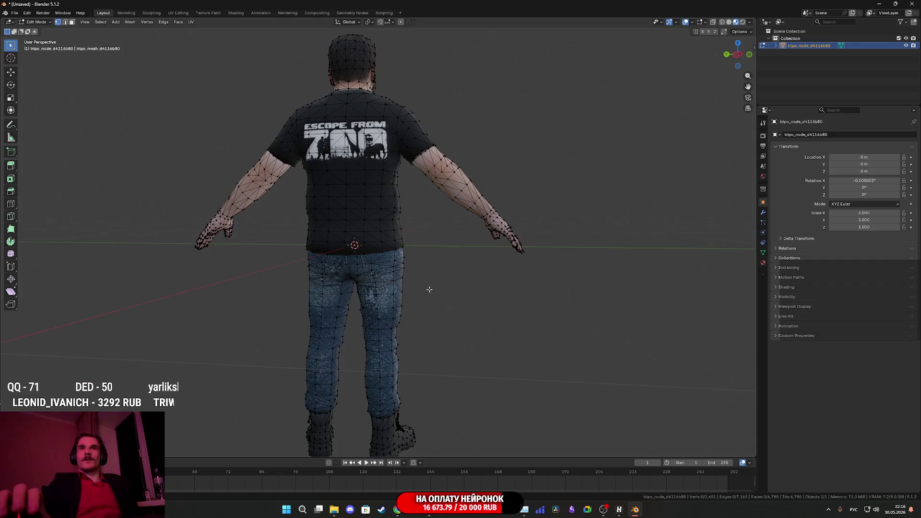
Return to Object Mode and orbit from the back to a three-quarter front view
key(Tab)
scroll(421, 298, up, 6)
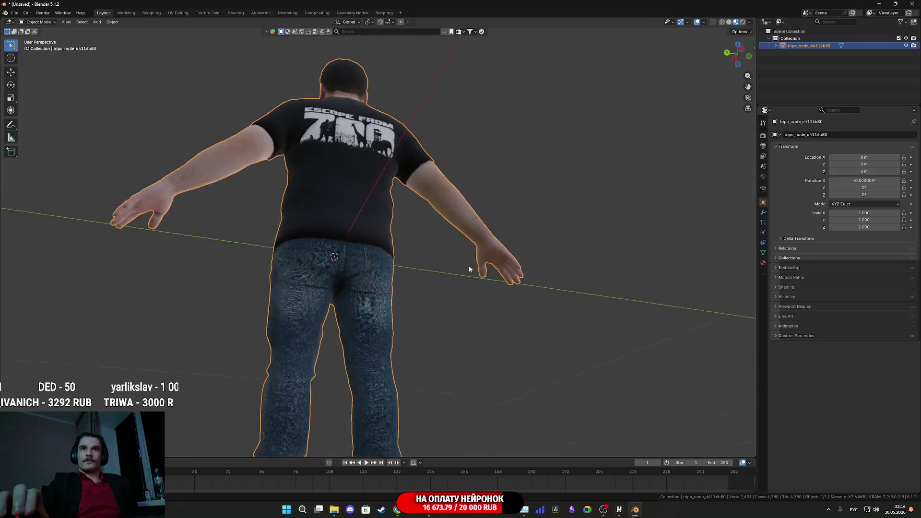
drag(452, 290, 306, 228)
scroll(317, 229, down, 5)
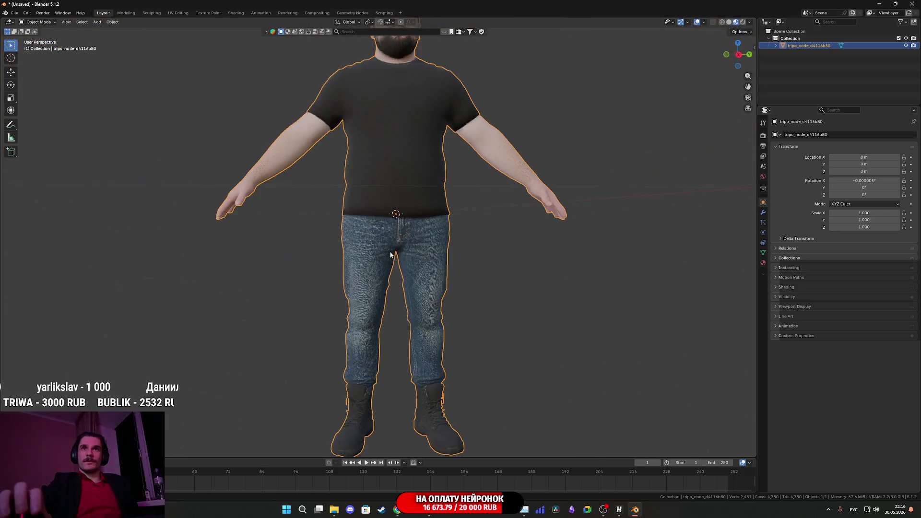
scroll(405, 224, up, 2)
mouse_move(390, 240)
mouse_down()
mouse_move(363, 247)
mouse_move(322, 232)
mouse_move(441, 239)
mouse_move(353, 238)
mouse_move(355, 262)
mouse_move(364, 249)
mouse_move(191, 120)
mouse_up()
scroll(355, 261, down, 4)
scroll(365, 252, up, 4)
scroll(365, 252, down, 2)
Re-enter Edit Mode with face selection and orbit to look under the legs
key(Tab)
click(71, 22)
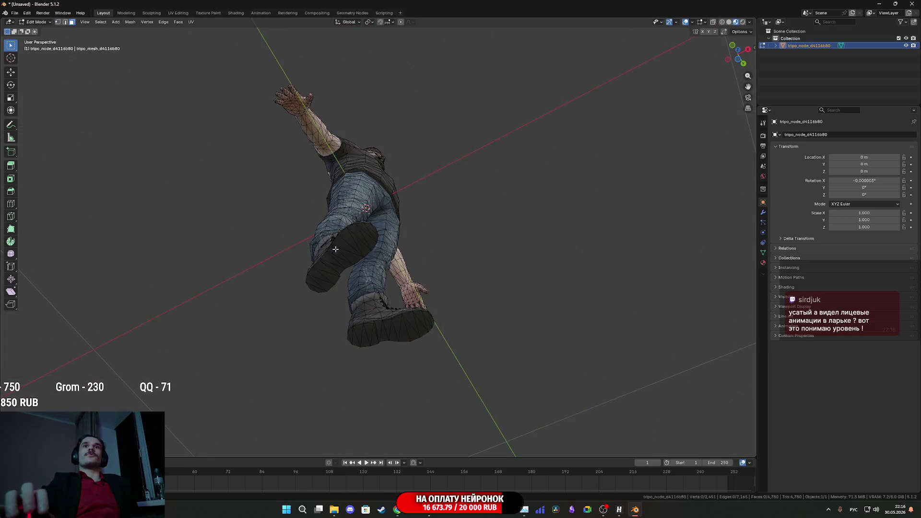
drag(336, 249, 353, 265)
scroll(353, 266, up, 4)
key(shift+s)
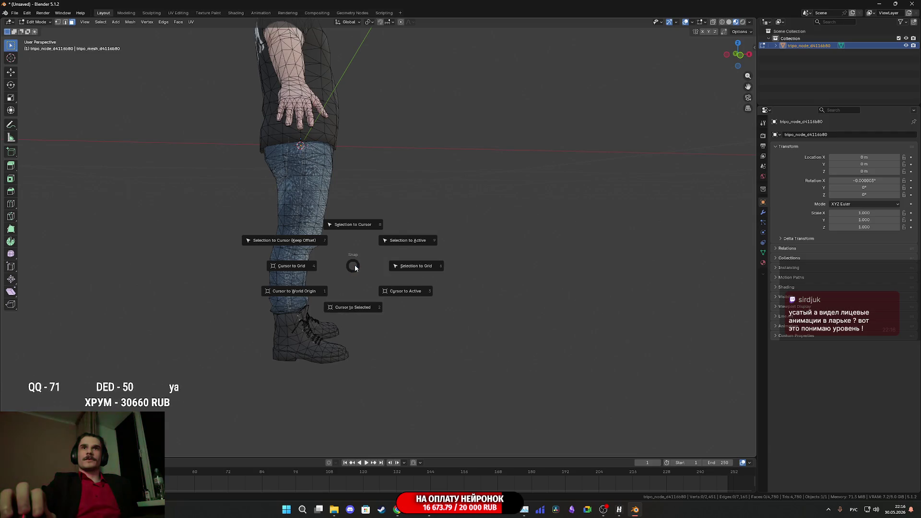
key(Escape)
drag(355, 265, 528, 103)
In Solid shading, pick faces and edges on the legs and boots, then return to Object Mode
key(z)
key(Escape)
key(z)
click(453, 262)
drag(410, 284, 394, 283)
click(337, 298)
drag(337, 297, 317, 259)
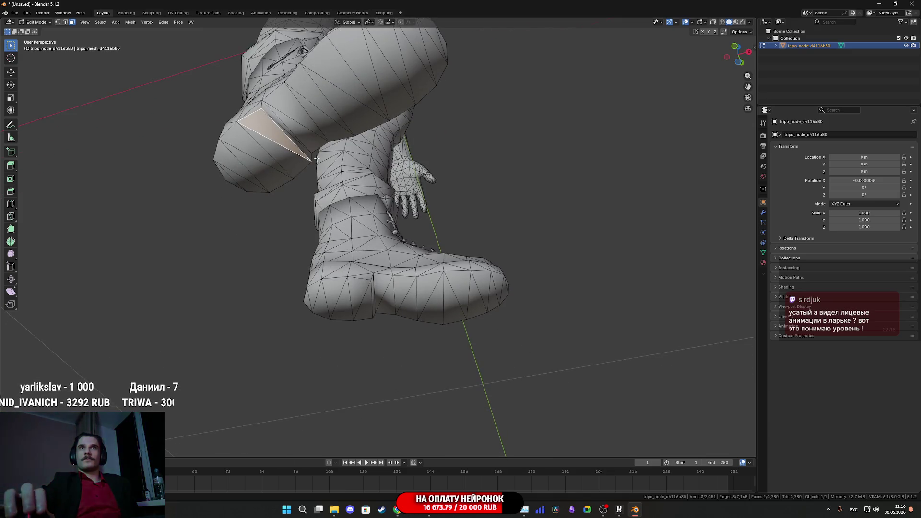
click(286, 140)
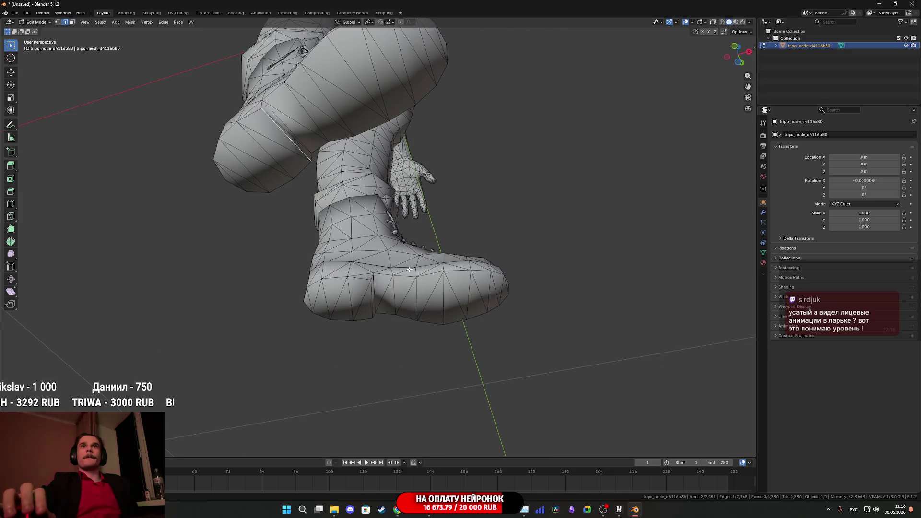
drag(286, 140, 366, 270)
key(ctrl+Tab)
click(283, 286)
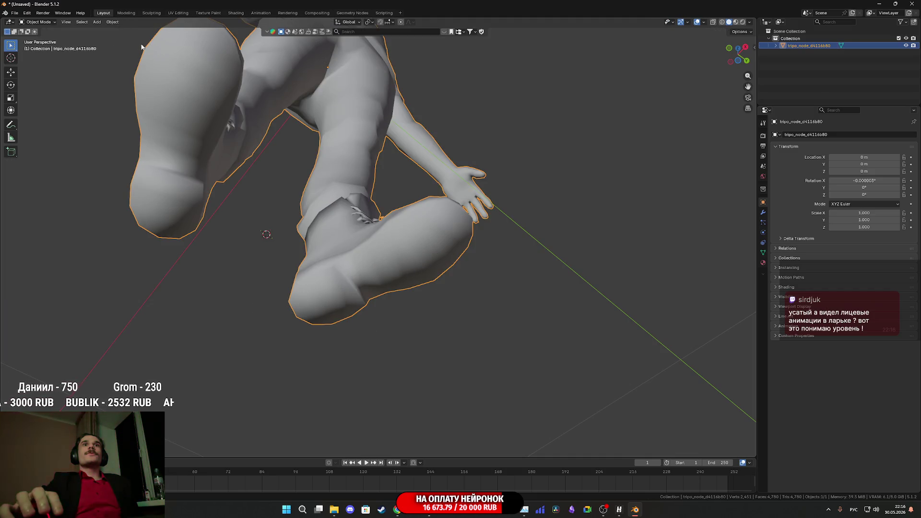
Reset the character's origin and show its transform values in the N sidebar
click(109, 22)
mouse_move(129, 37)
click(206, 57)
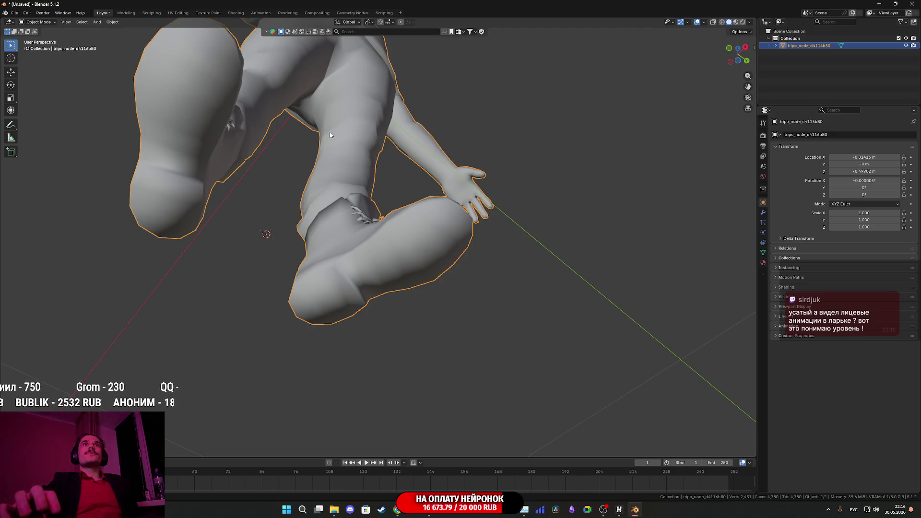
scroll(322, 231, down, 8)
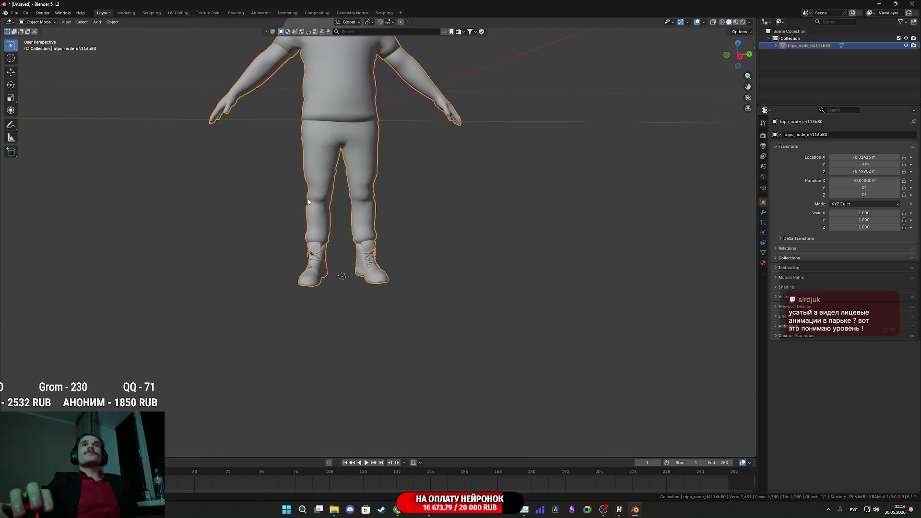
scroll(322, 243, up, 2)
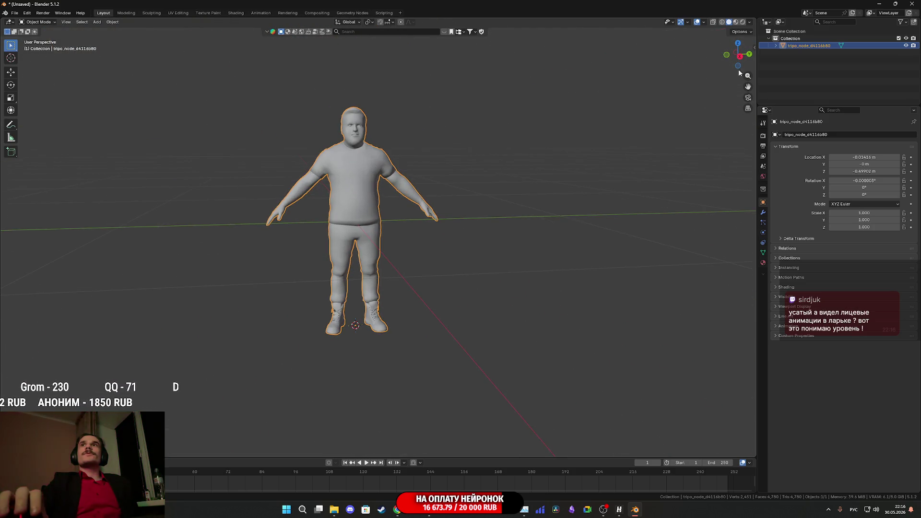
click(755, 48)
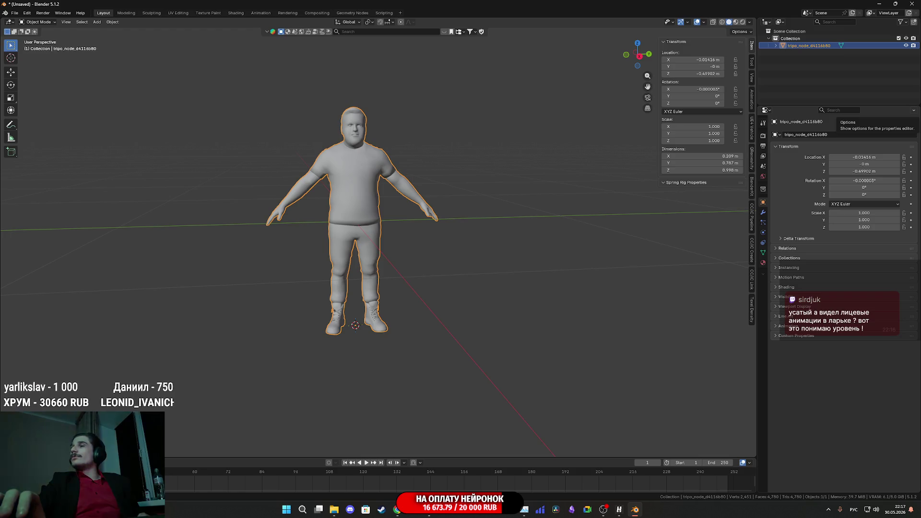
Apply Shade Auto Smooth to the character mesh
scroll(516, 182, up, 5)
mouse_move(441, 163)
mouse_down()
mouse_move(439, 235)
mouse_move(484, 192)
mouse_move(426, 234)
mouse_move(358, 239)
mouse_move(416, 263)
mouse_move(459, 261)
mouse_move(415, 235)
mouse_up()
scroll(456, 197, up, 5)
scroll(426, 234, down, 5)
scroll(459, 261, up, 2)
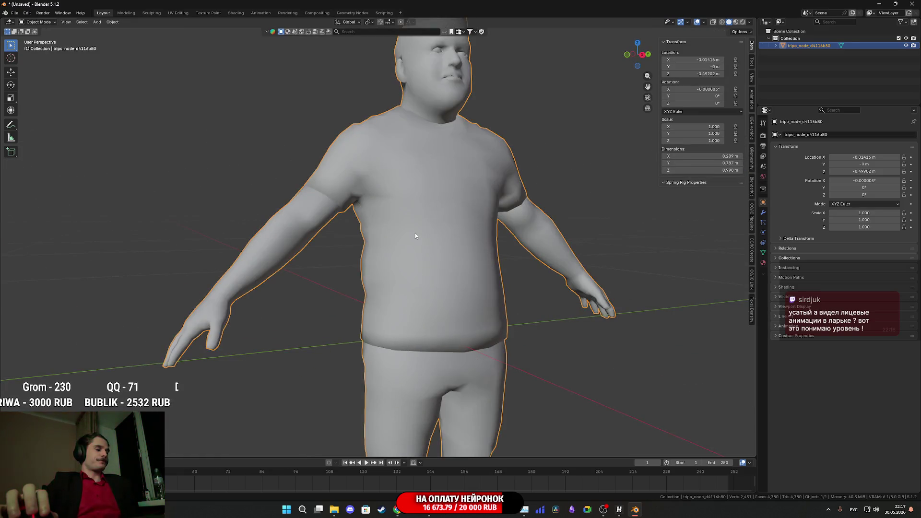
right_click(414, 233)
click(401, 243)
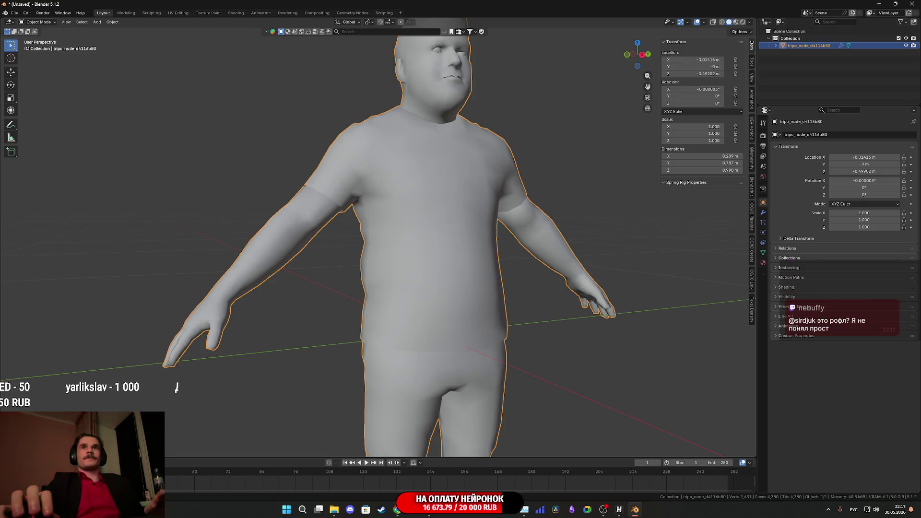
Set the character's Z location to 0 m so it sits at 0, 0, 0
mouse_move(499, 288)
mouse_down()
mouse_move(525, 263)
mouse_move(285, 241)
mouse_move(292, 283)
mouse_move(257, 312)
mouse_move(451, 302)
mouse_move(380, 373)
mouse_move(341, 372)
mouse_move(329, 332)
mouse_move(345, 329)
mouse_up()
scroll(342, 360, up, 4)
scroll(345, 329, down, 5)
scroll(360, 228, up, 3)
mouse_move(359, 228)
mouse_down()
mouse_move(366, 238)
mouse_move(357, 172)
mouse_move(397, 161)
mouse_move(402, 304)
mouse_up()
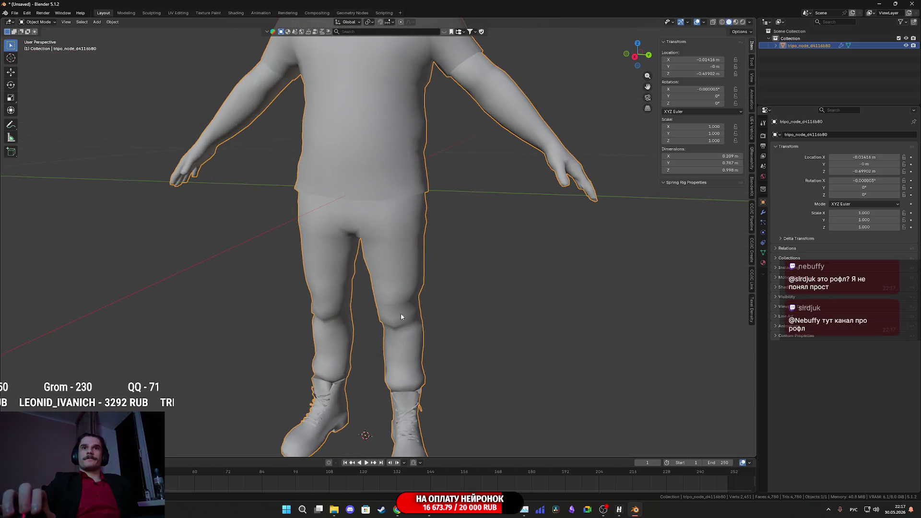
click(708, 74)
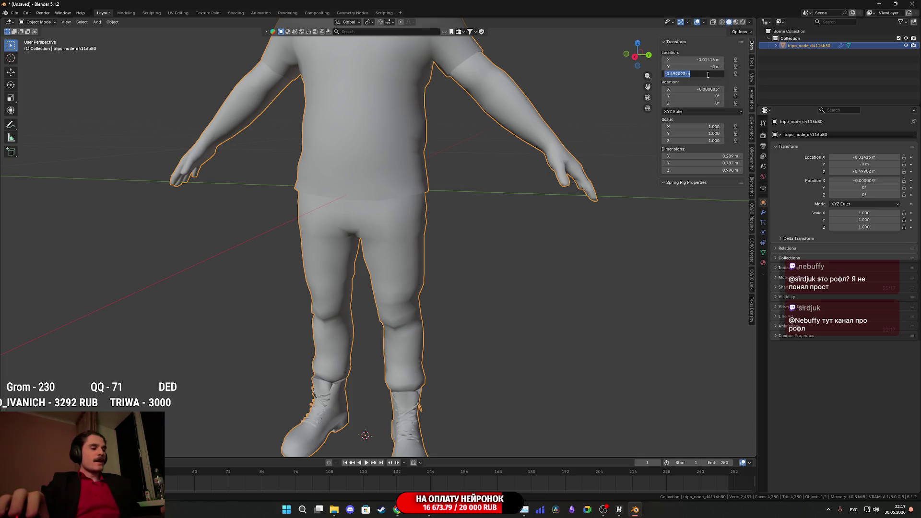
text(0)
key(Return)
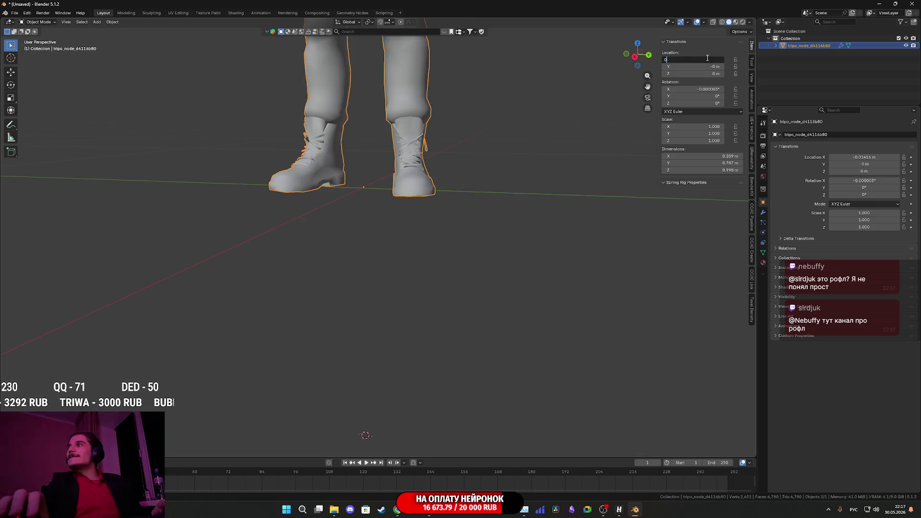
key(BackSpace)
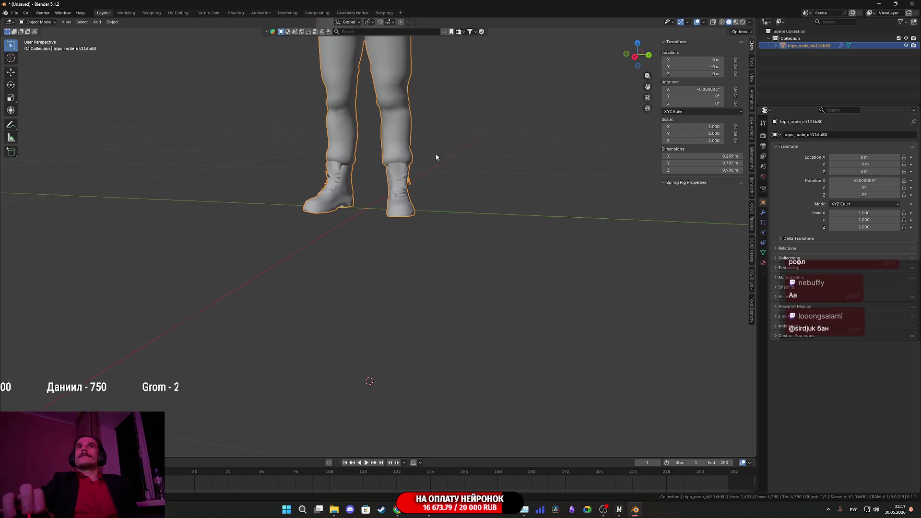
Switch the viewport to Material Preview, then bring up Chrome's Grok reference tab
scroll(436, 154, down, 3)
scroll(405, 191, up, 2)
mouse_move(408, 219)
mouse_down()
mouse_move(424, 199)
mouse_move(422, 215)
mouse_move(406, 201)
mouse_move(408, 210)
mouse_up()
key(z)
click(409, 247)
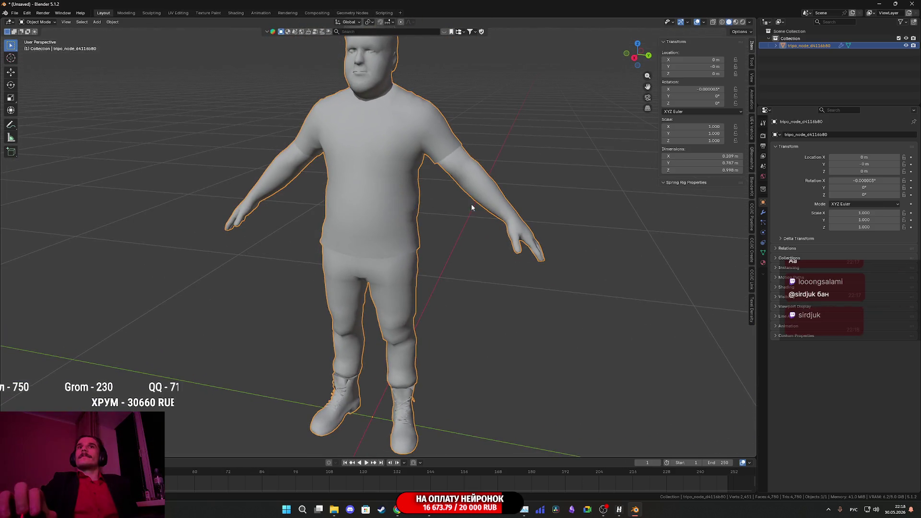
mouse_move(452, 252)
mouse_down()
mouse_move(457, 243)
mouse_move(419, 309)
mouse_move(431, 313)
mouse_move(414, 322)
mouse_move(298, 320)
mouse_move(292, 304)
mouse_move(351, 346)
mouse_up()
click(448, 272)
scroll(402, 259, up, 5)
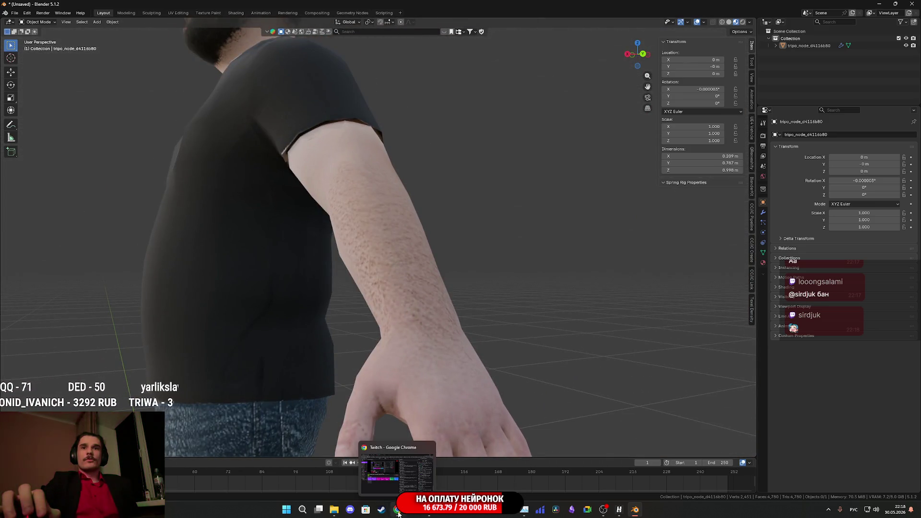
click(394, 480)
click(292, 6)
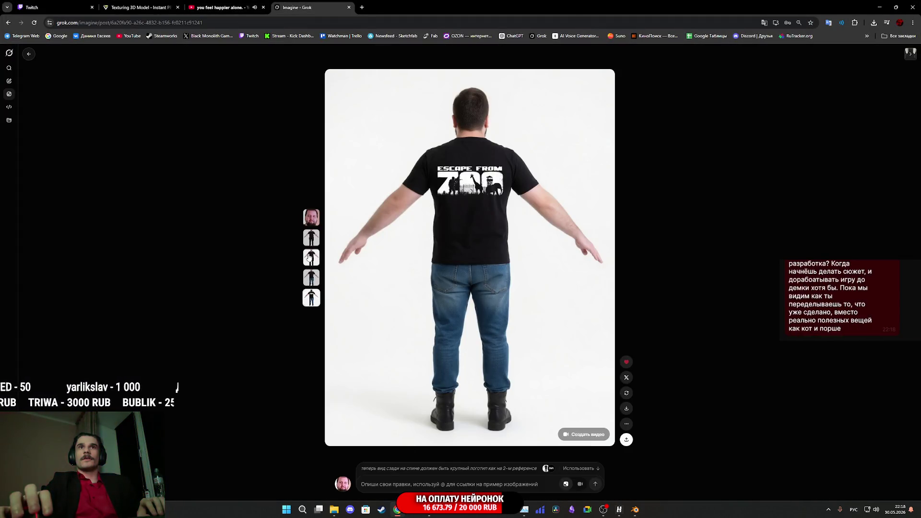
View Grok's front-view reference of the man in black, check Twitch, then return to Blender
click(311, 258)
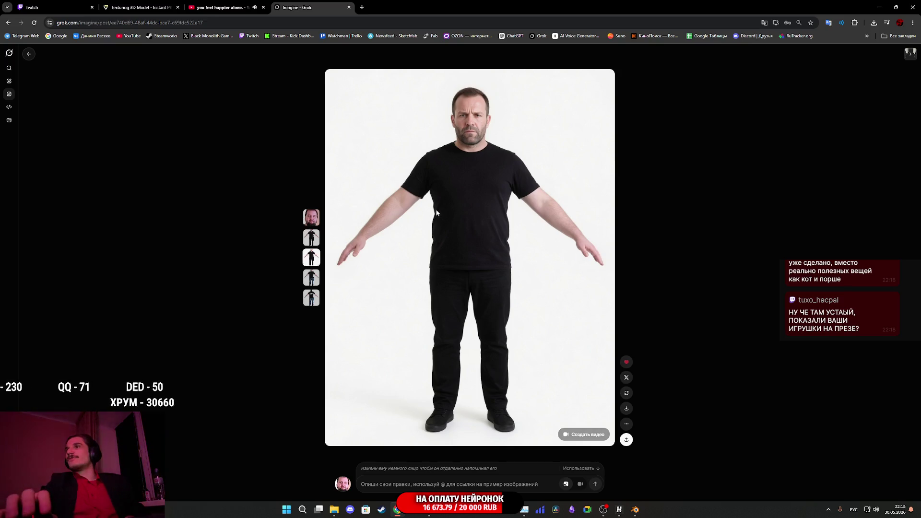
click(56, 3)
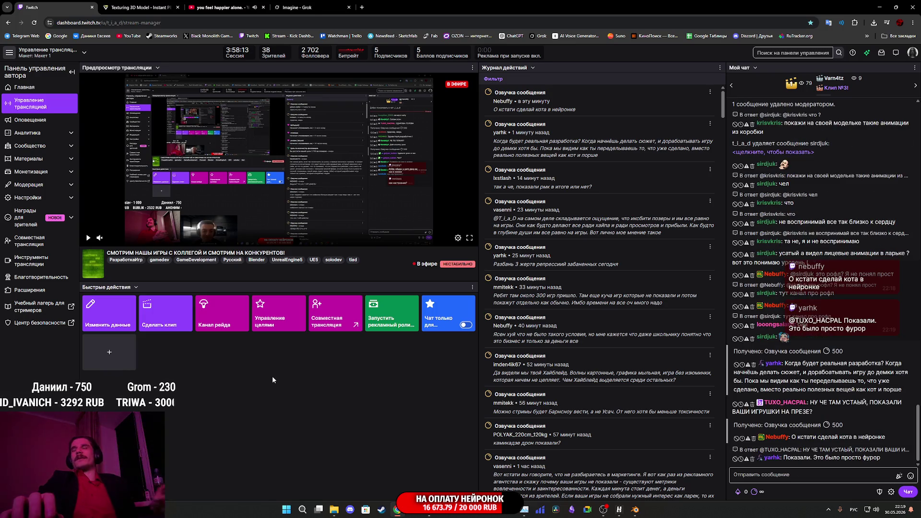
mouse_move(431, 514)
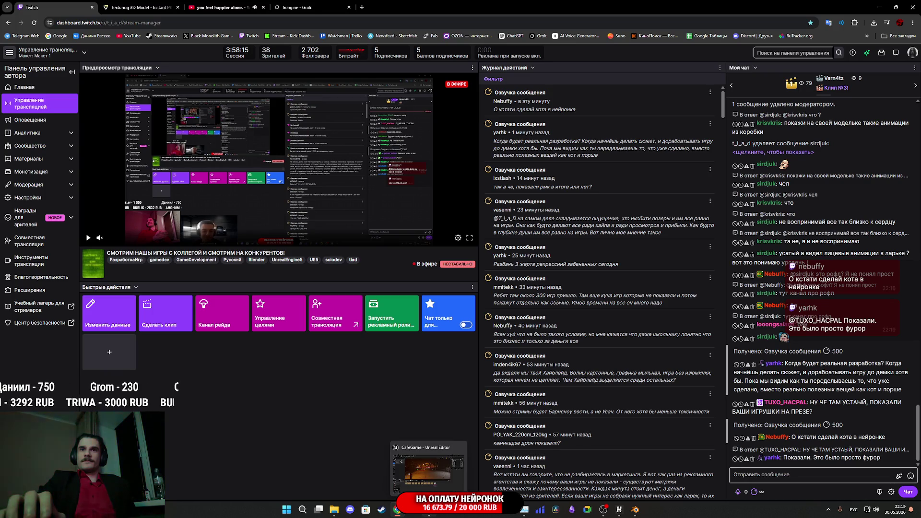
mouse_move(436, 476)
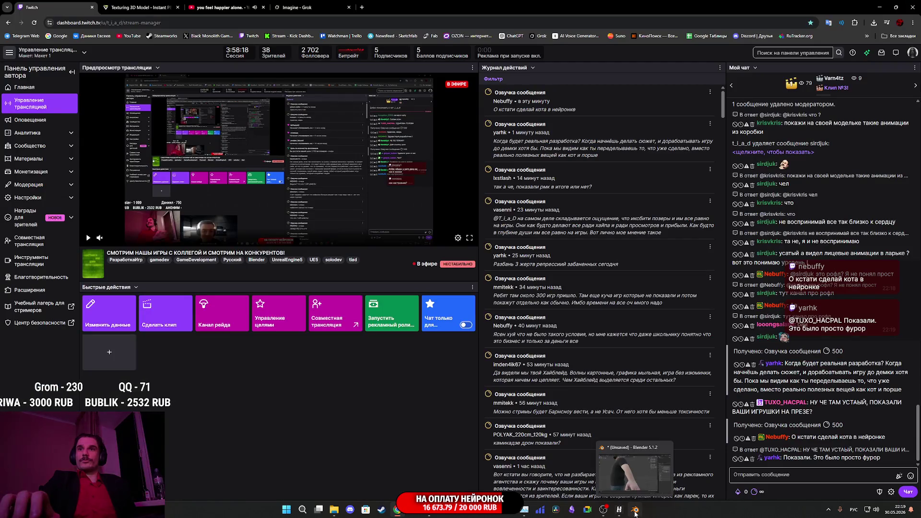
click(635, 509)
scroll(382, 309, down, 5)
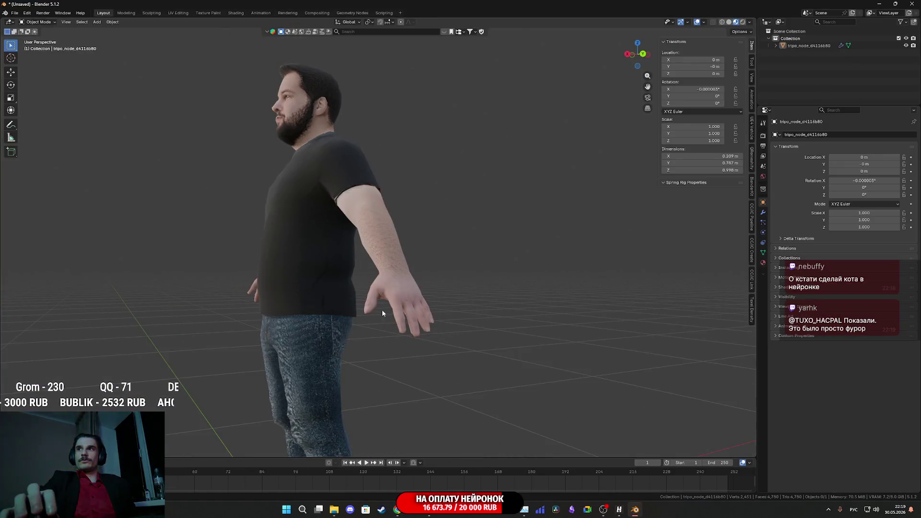
Select the character and scale it uniformly by 2.352
scroll(398, 310, down, 3)
mouse_move(398, 310)
mouse_down()
mouse_move(375, 317)
mouse_move(448, 269)
mouse_move(405, 345)
mouse_move(422, 365)
mouse_move(434, 347)
mouse_move(468, 364)
mouse_up()
click(384, 303)
scroll(406, 344, up, 2)
scroll(406, 344, down, 4)
scroll(437, 348, up, 1)
scroll(433, 347, up, 2)
click(11, 72)
key(s)
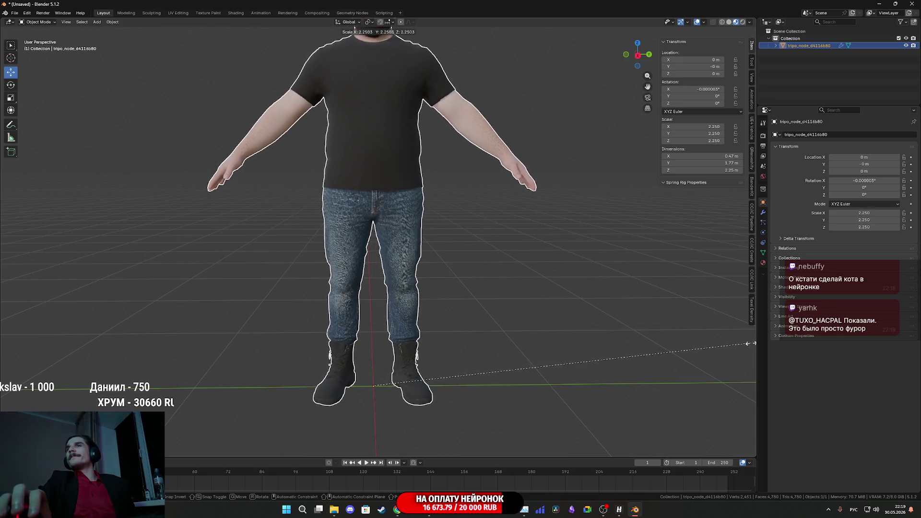
click(96, 338)
scroll(318, 237, down, 3)
scroll(327, 292, up, 3)
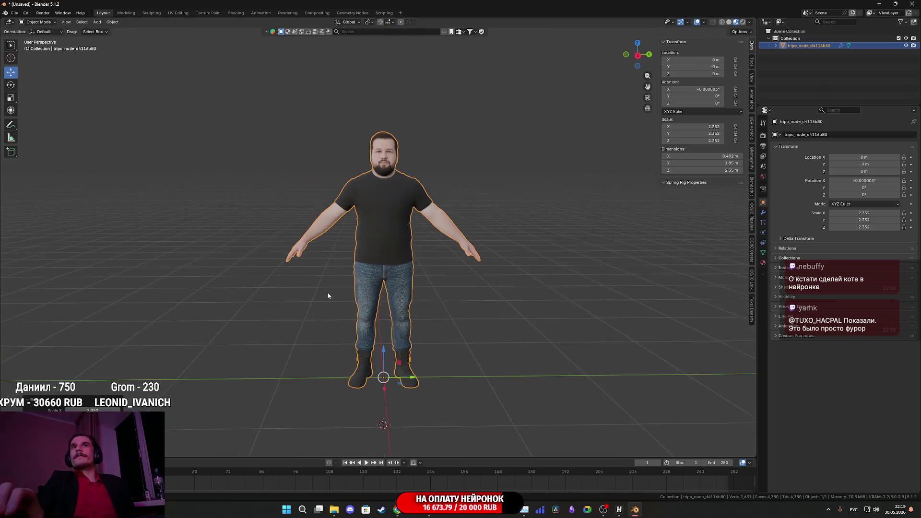
Inspect the scaled character from several angles and enter Edit Mode
mouse_move(372, 301)
mouse_down()
mouse_move(434, 300)
mouse_move(324, 297)
mouse_up()
scroll(358, 286, up, 5)
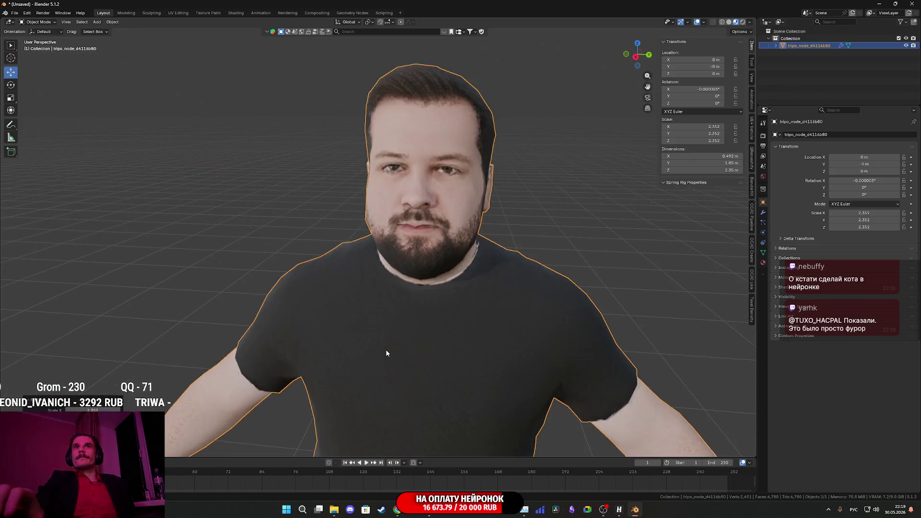
scroll(387, 349, up, 1)
mouse_move(376, 336)
mouse_down()
mouse_move(358, 340)
mouse_move(394, 344)
mouse_move(344, 271)
mouse_move(241, 265)
mouse_move(312, 254)
mouse_move(388, 259)
mouse_move(389, 282)
mouse_move(304, 295)
mouse_up()
scroll(402, 346, down, 4)
scroll(343, 271, up, 2)
scroll(387, 350, up, 2)
mouse_move(389, 355)
mouse_down()
mouse_move(362, 360)
mouse_move(459, 342)
mouse_move(288, 269)
mouse_move(258, 239)
mouse_up()
scroll(362, 357, up, 2)
key(Tab)
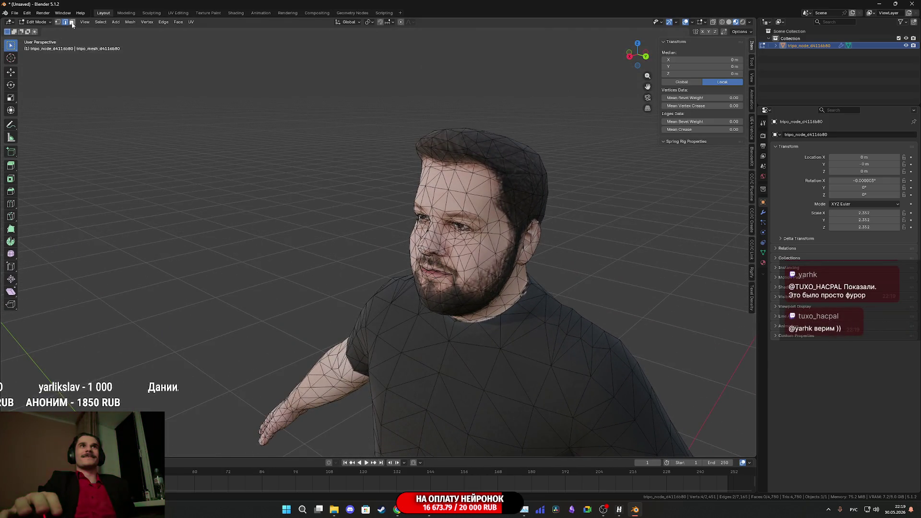
Select a face on top of the head and trial-move it along X with proportional falloff
click(72, 23)
mouse_move(413, 307)
mouse_down()
mouse_move(437, 317)
mouse_move(403, 287)
mouse_move(477, 255)
mouse_move(502, 205)
mouse_move(207, 143)
mouse_up()
scroll(437, 317, up, 5)
click(494, 185)
click(11, 72)
drag(192, 239, 256, 246)
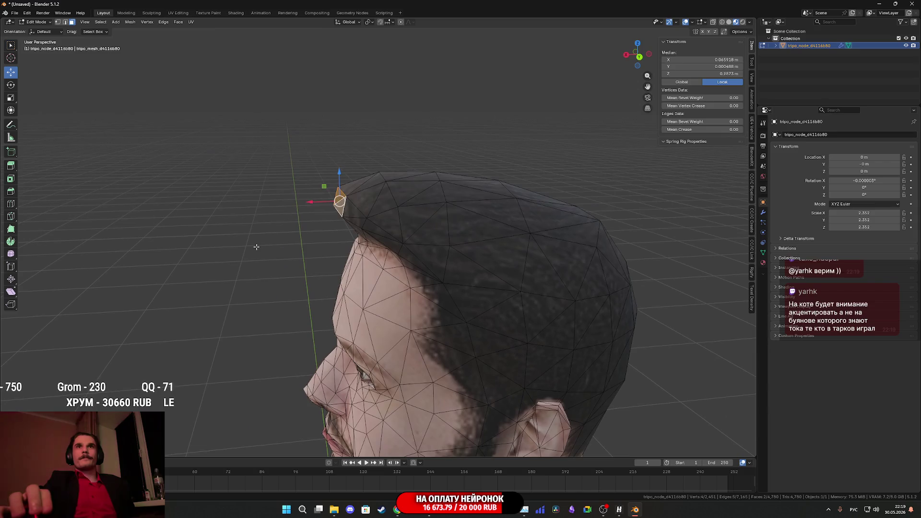
drag(311, 202, 316, 201)
right_click(316, 202)
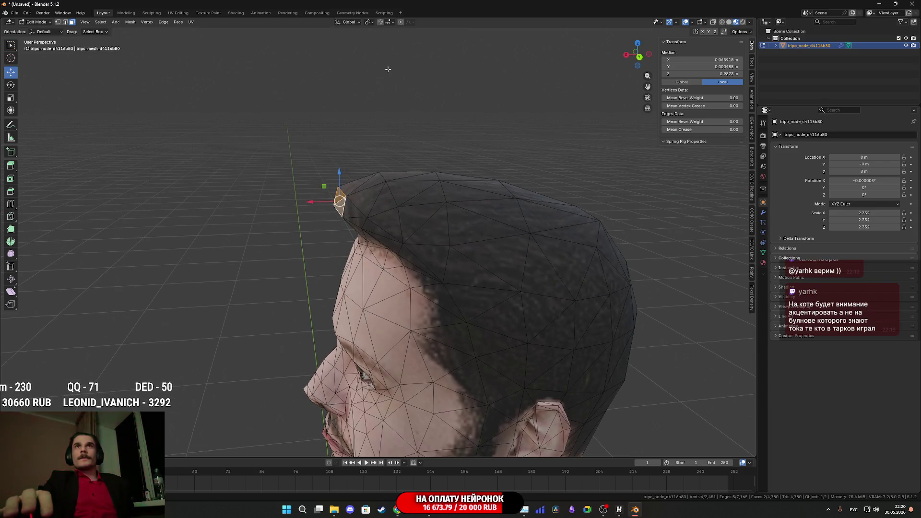
drag(312, 201, 335, 193)
scroll(321, 198, up, 3)
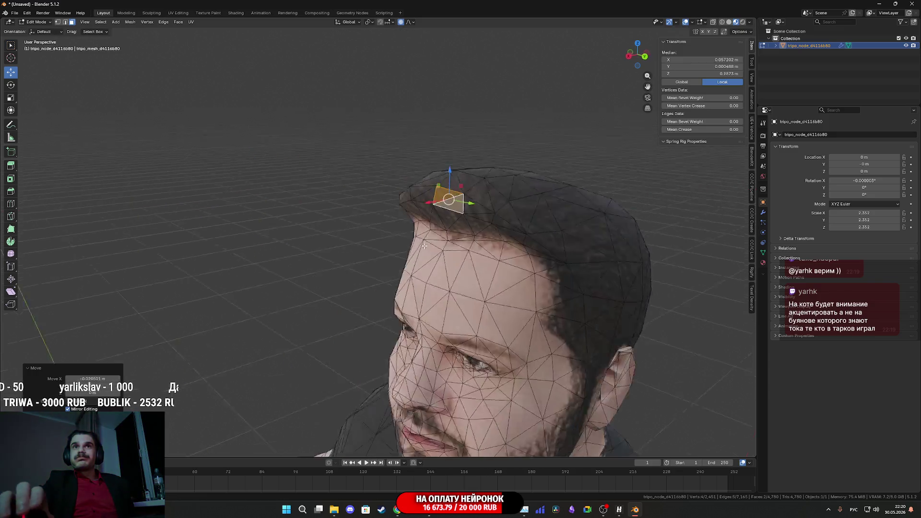
Undo the face move and return the character to Object Mode
key(ctrl+z)
mouse_move(489, 248)
mouse_down()
mouse_move(540, 257)
mouse_move(442, 267)
mouse_move(410, 317)
mouse_move(423, 267)
mouse_move(419, 313)
mouse_move(413, 244)
mouse_move(428, 245)
mouse_move(302, 258)
mouse_up()
key(Tab)
scroll(441, 280, down, 2)
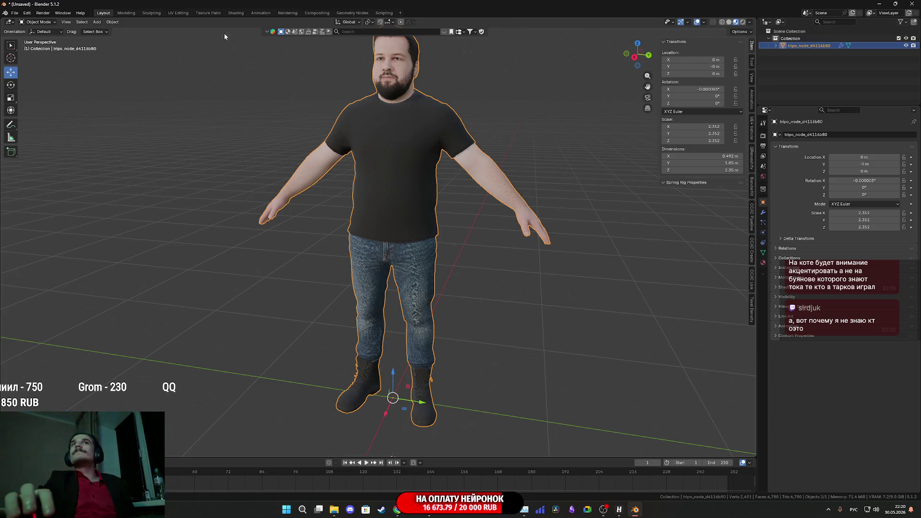
Apply Rotation & Scale so the character reads 0° rotation and 1.000 scale
click(112, 21)
mouse_move(137, 59)
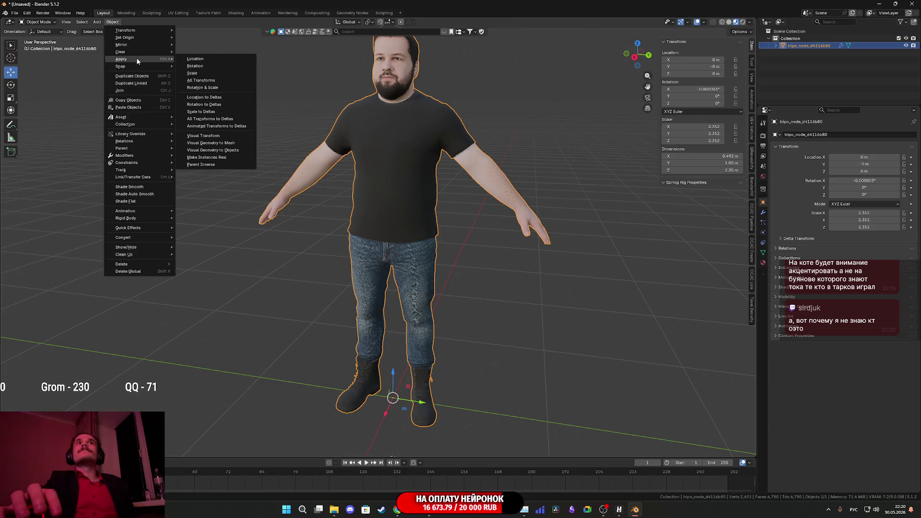
click(223, 80)
drag(475, 147, 422, 198)
drag(221, 142, 374, 228)
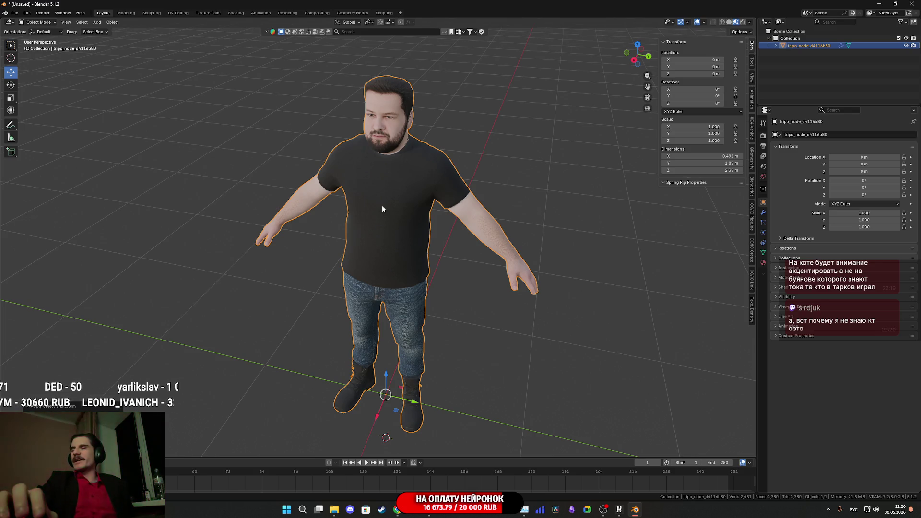
drag(367, 169, 331, 190)
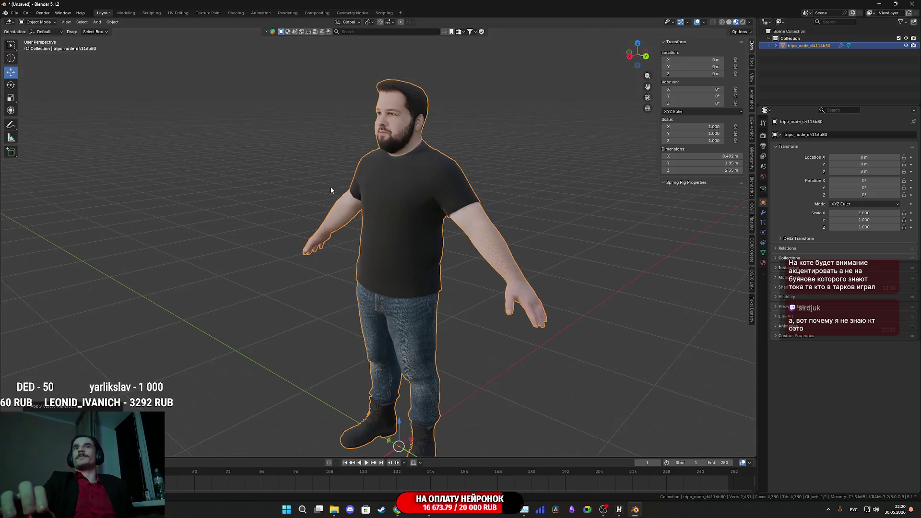
Deselect the character and bring up the Save dialog with Ctrl+S
click(326, 276)
scroll(380, 206, up, 5)
mouse_move(369, 238)
mouse_down()
mouse_move(369, 212)
mouse_move(353, 209)
mouse_move(343, 263)
mouse_move(356, 283)
mouse_up()
key(ctrl+s)
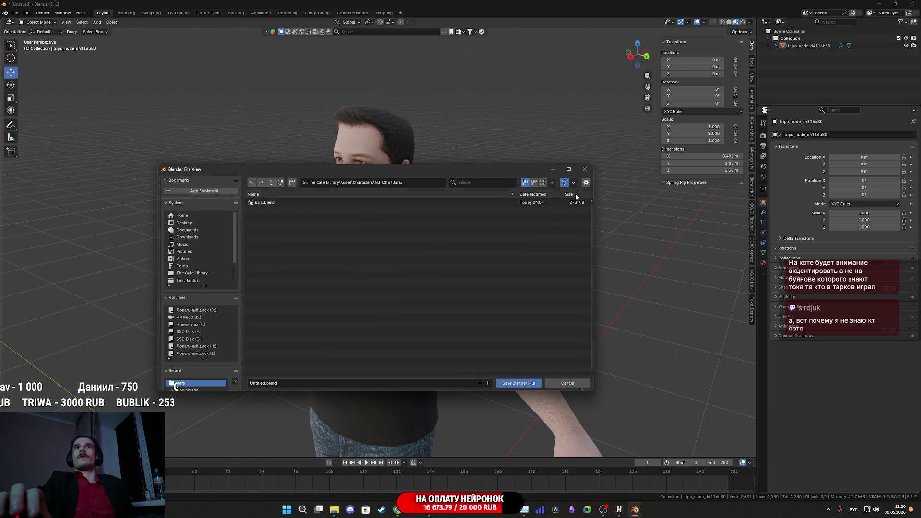
Close the Save dialog without saving and select the character mesh
click(585, 169)
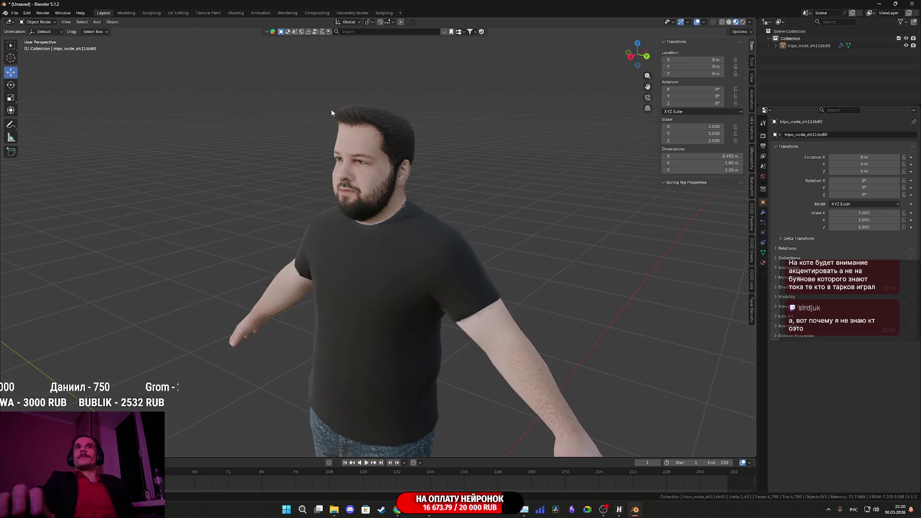
click(15, 13)
mouse_move(31, 124)
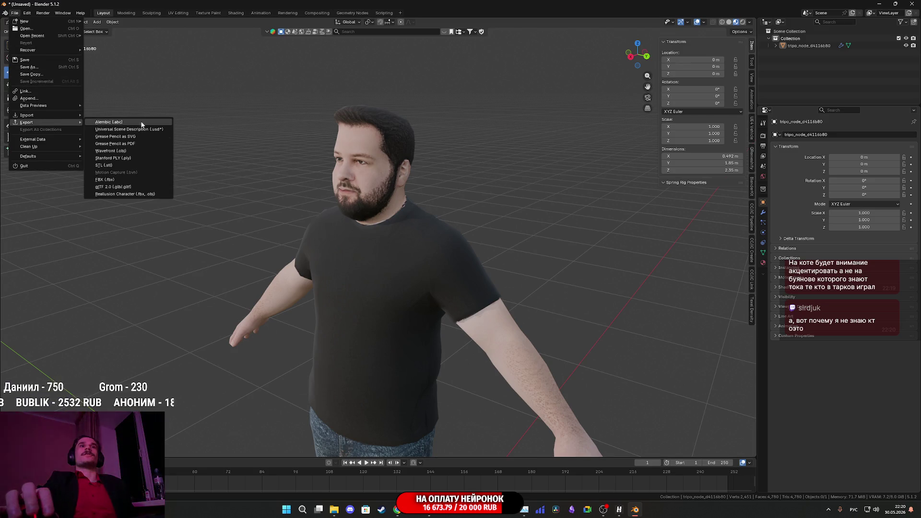
click(325, 186)
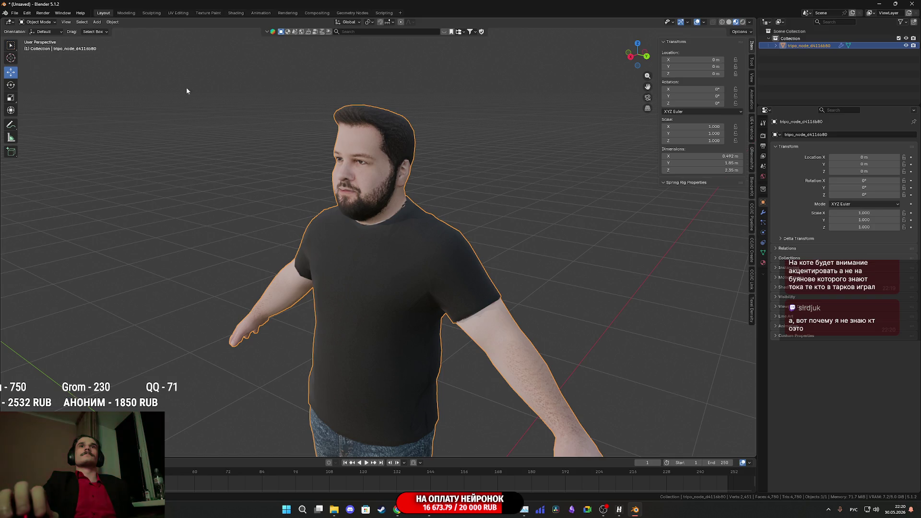
Start an FBX export limited to Mesh object types and Selected Objects only
click(14, 13)
mouse_move(31, 123)
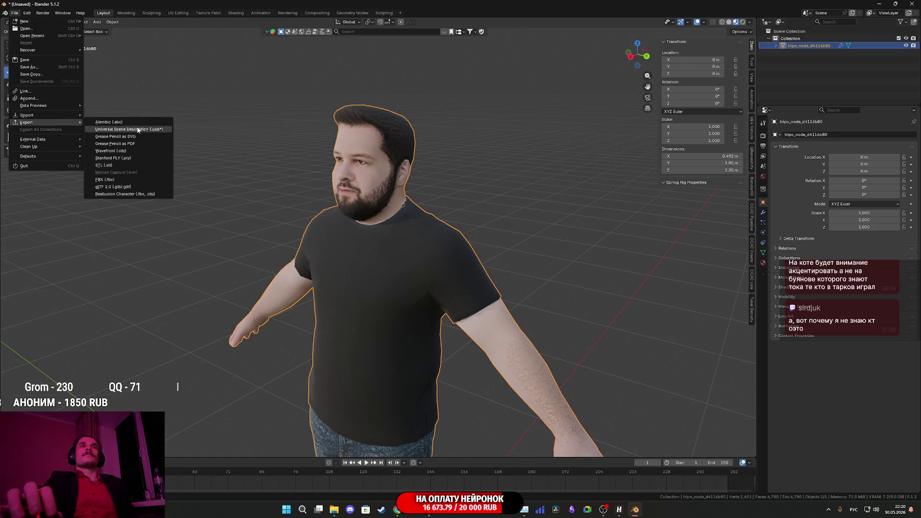
click(110, 187)
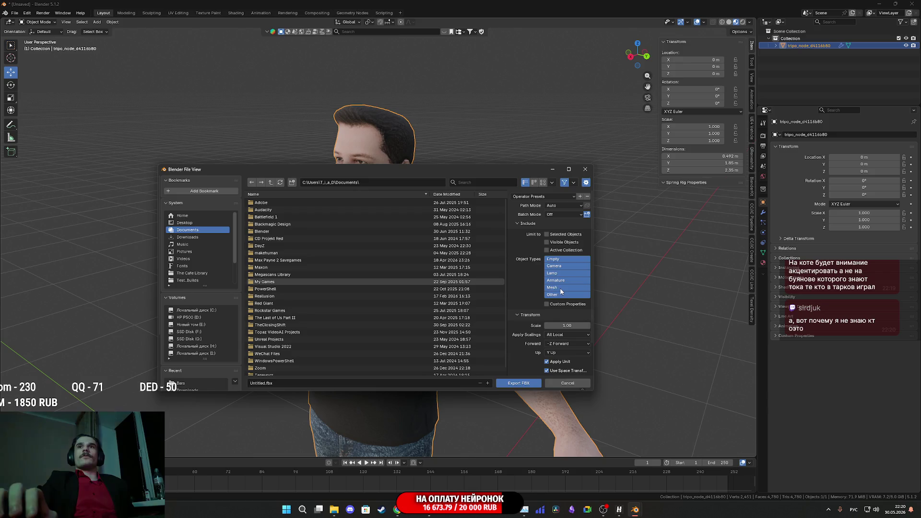
click(557, 288)
click(547, 234)
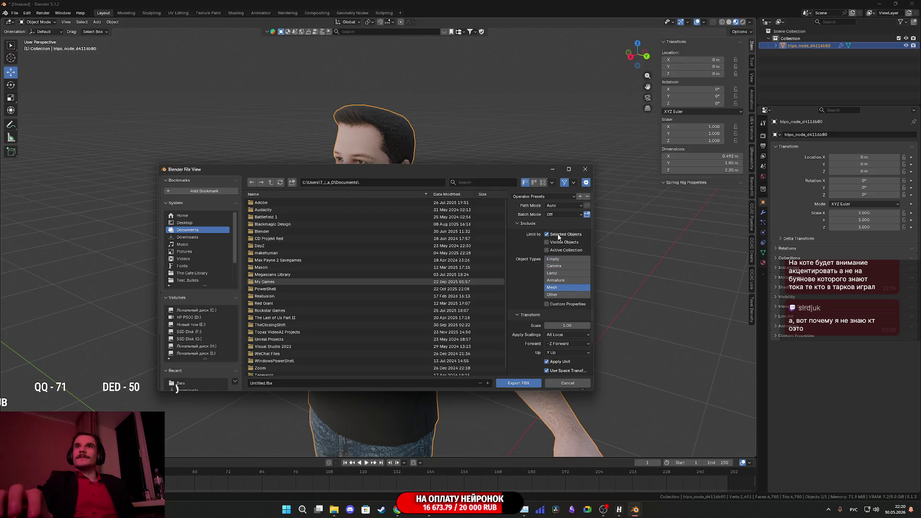
scroll(561, 240, down, 2)
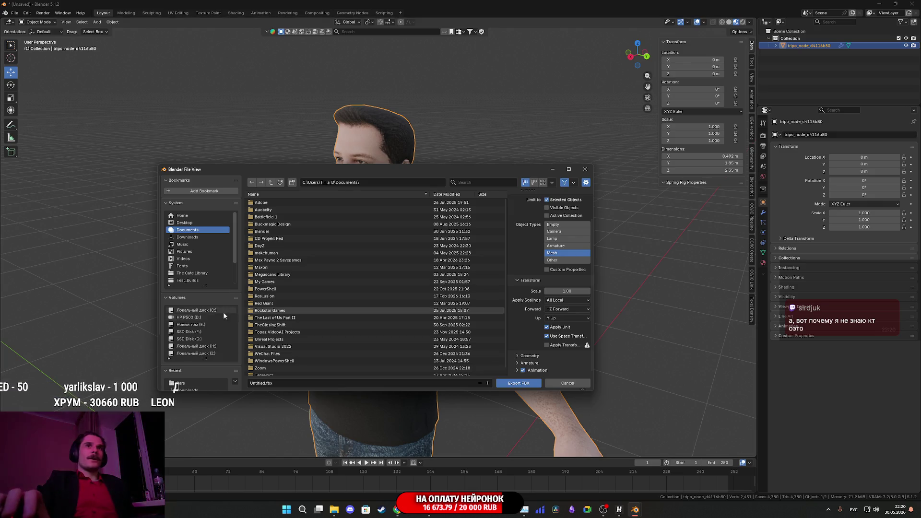
scroll(199, 351, down, 2)
Create a new Begemotov folder under NG_Char and enter it as the export location
click(192, 340)
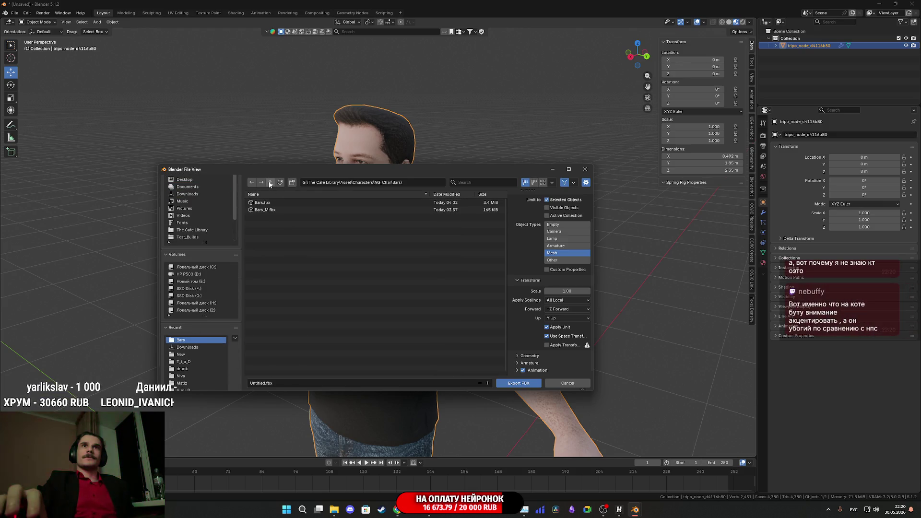
click(271, 182)
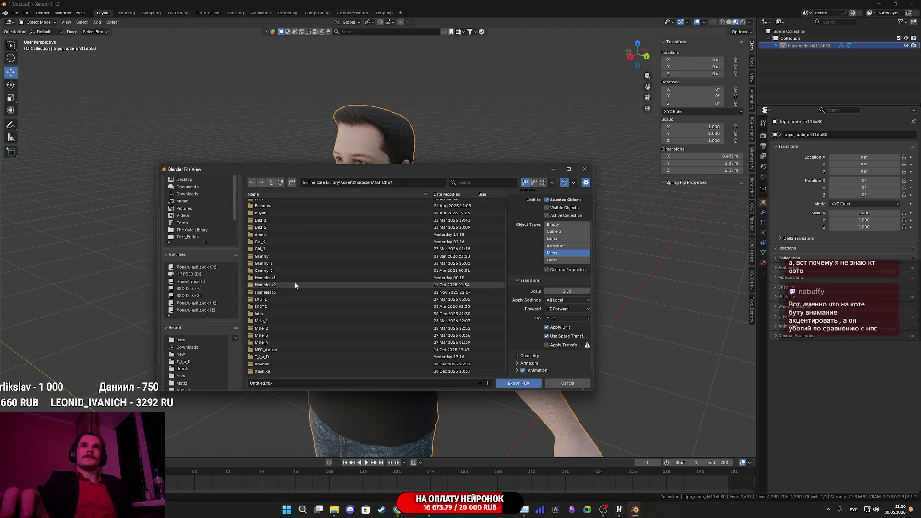
scroll(290, 278, up, 2)
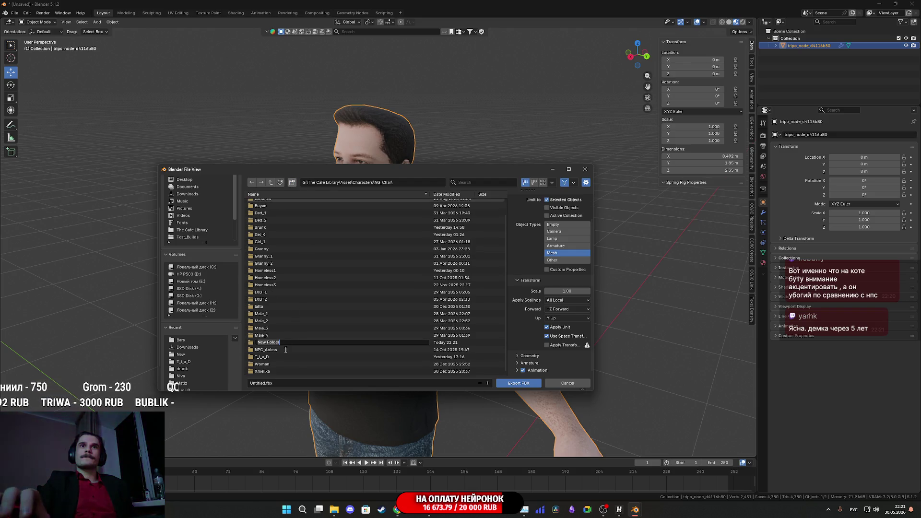
text(Игор)
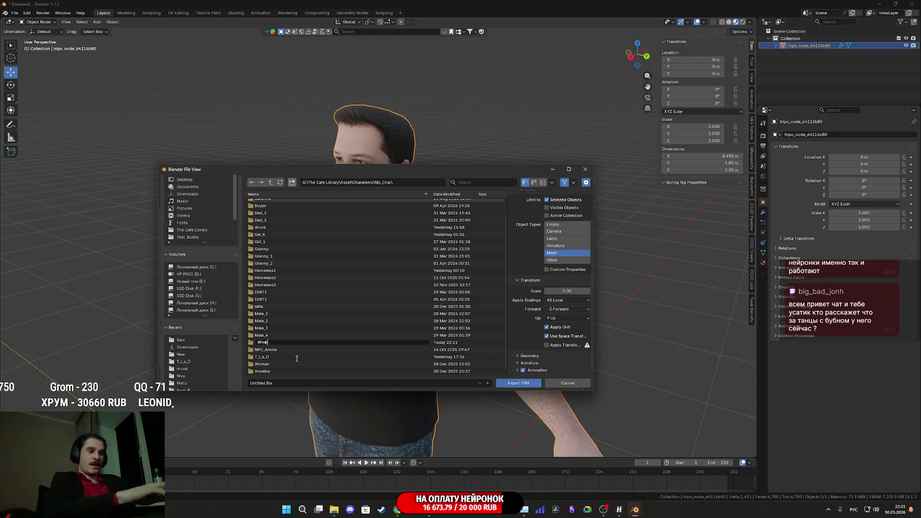
text(И)
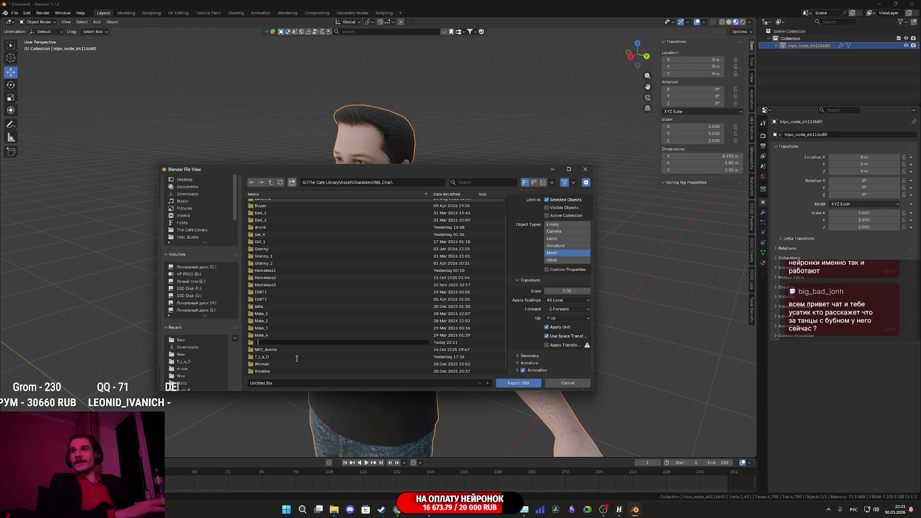
key(alt+shift)
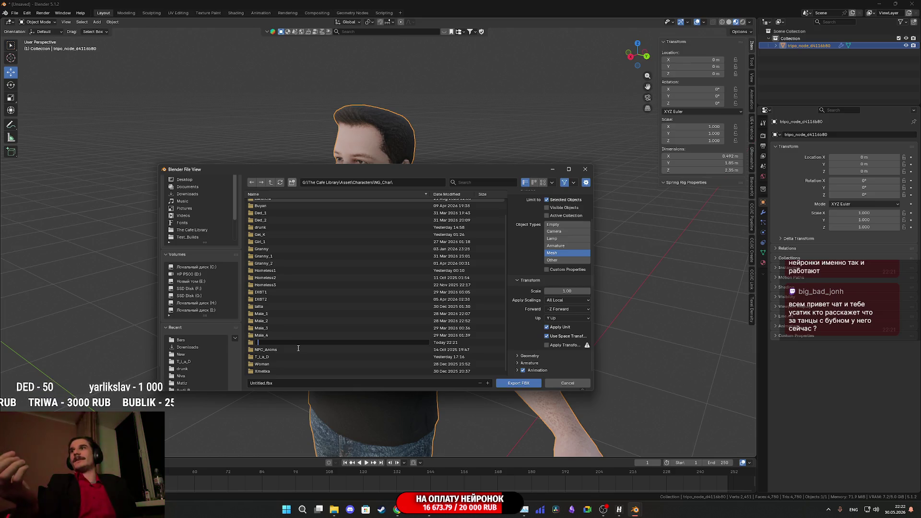
text(Buya)
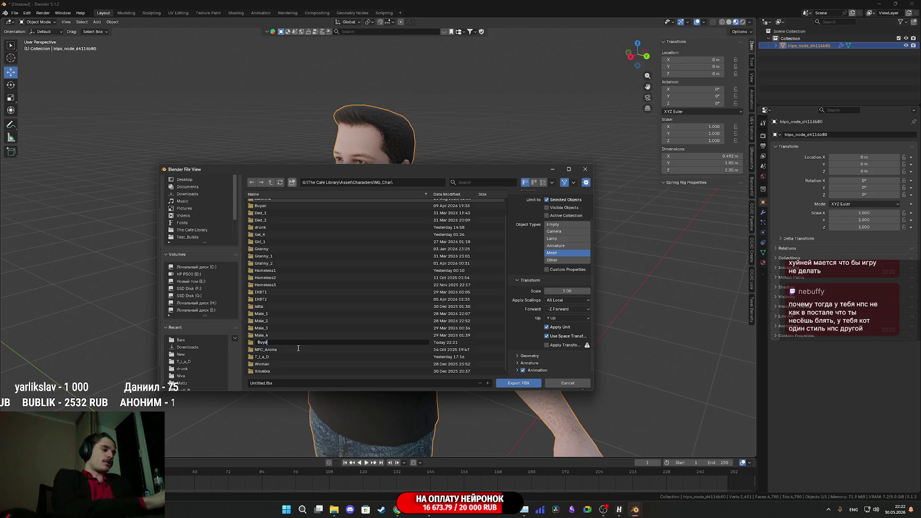
key(BackSpace)
key(BackSpace)
text(Begemot)
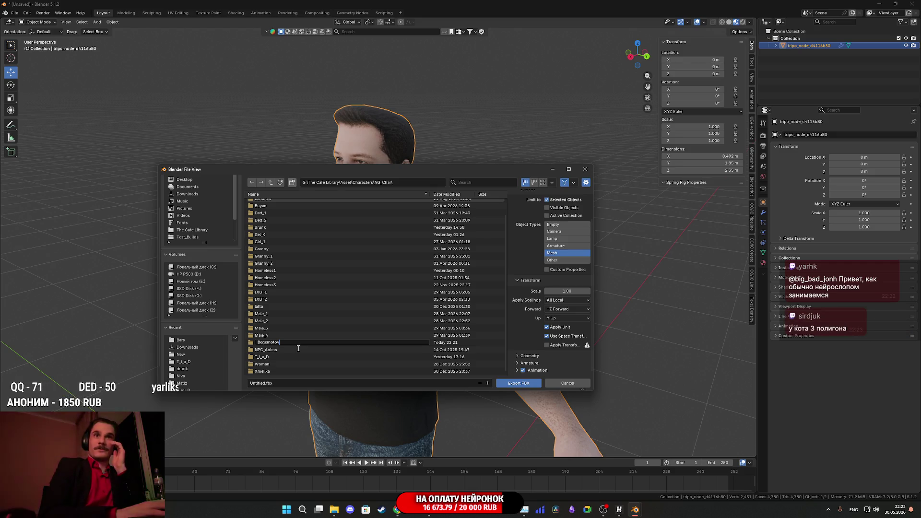
key(Return)
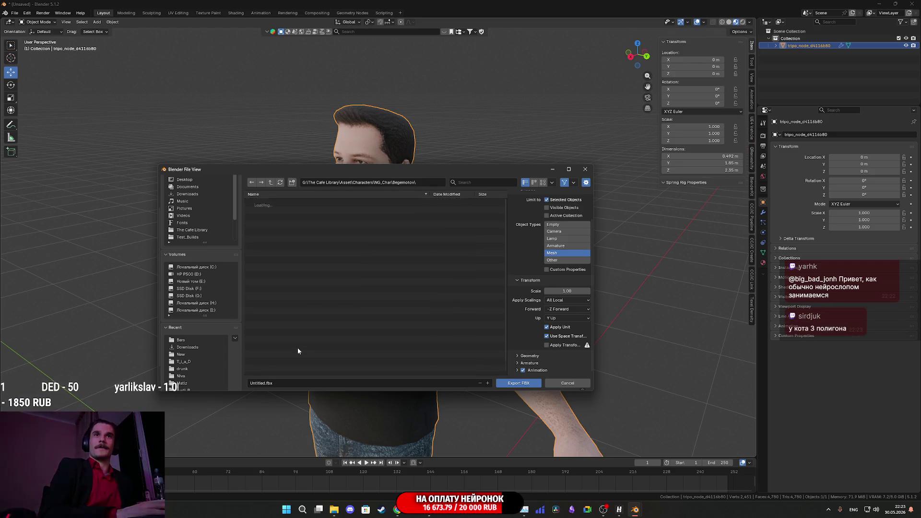
Name the file Begemotov.fbx, export it, and switch over to Unreal Engine
click(294, 383)
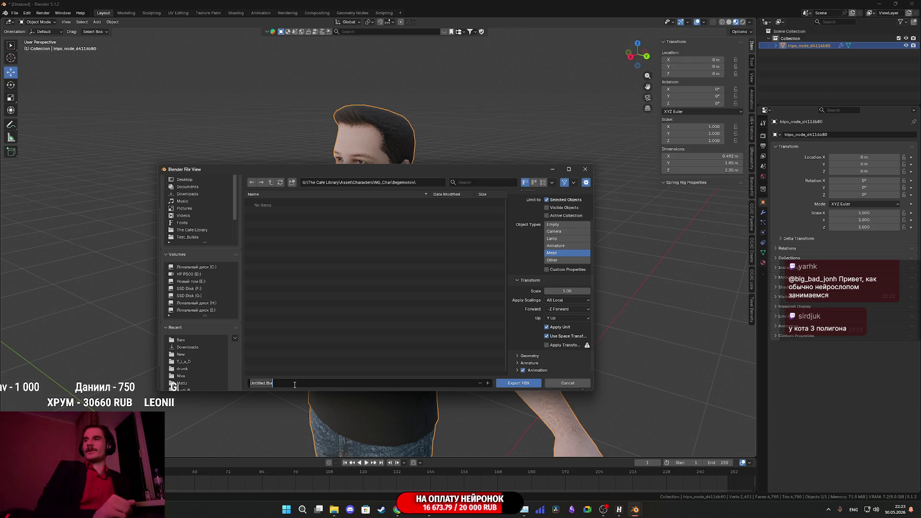
text(Buyan)
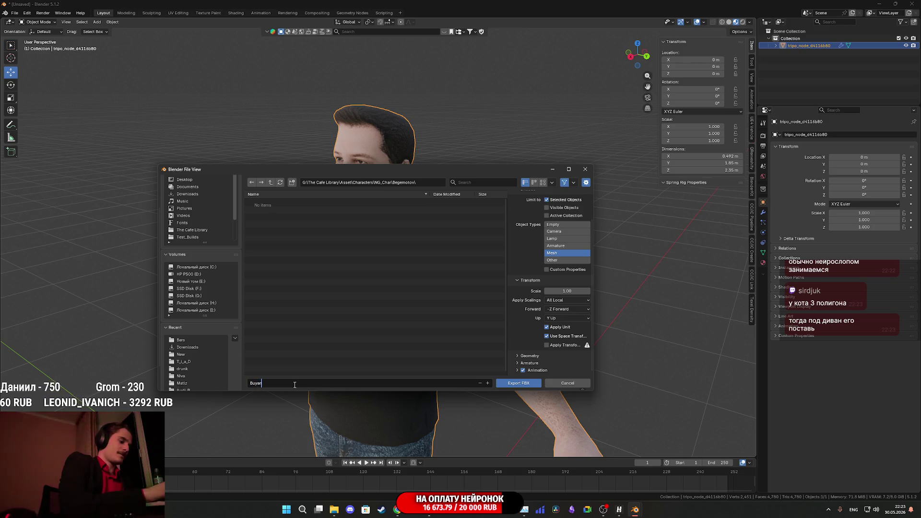
key(BackSpace)
key(BackSpace)
key(BackSpace)
text(egemotov)
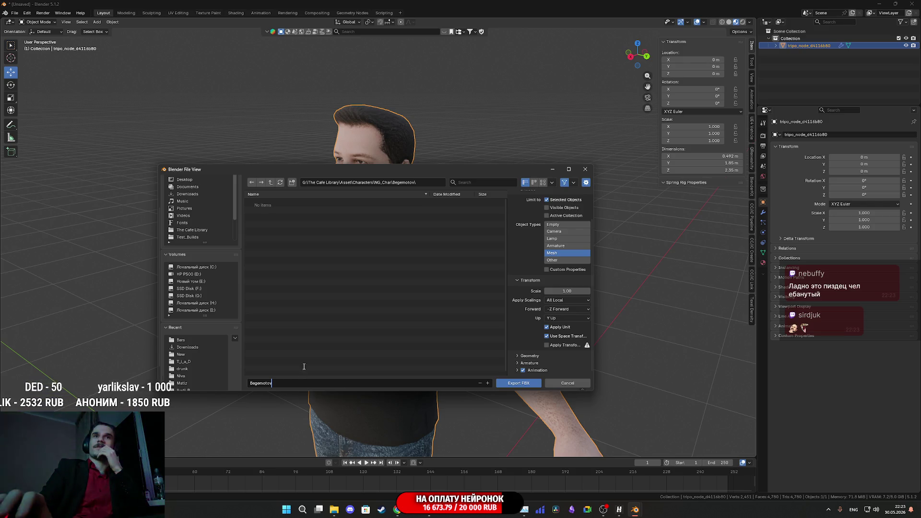
key(Return)
scroll(511, 326, up, 3)
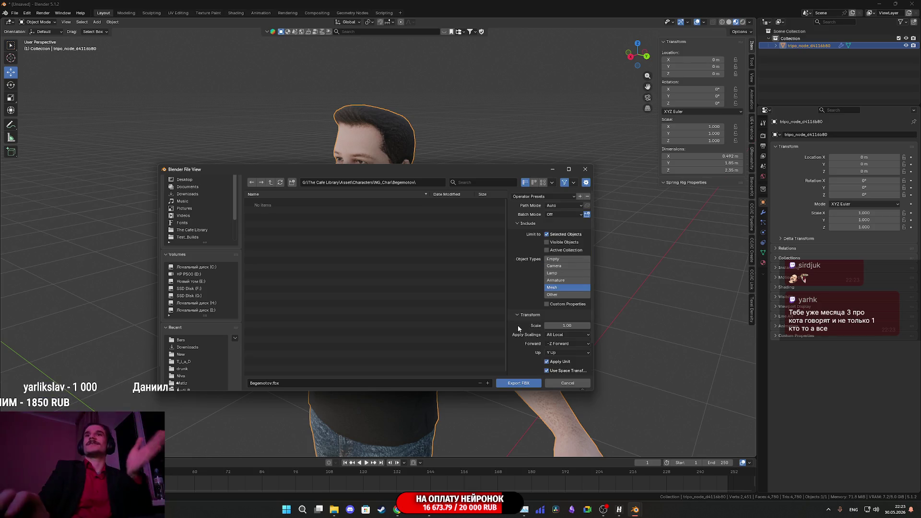
scroll(522, 296, down, 3)
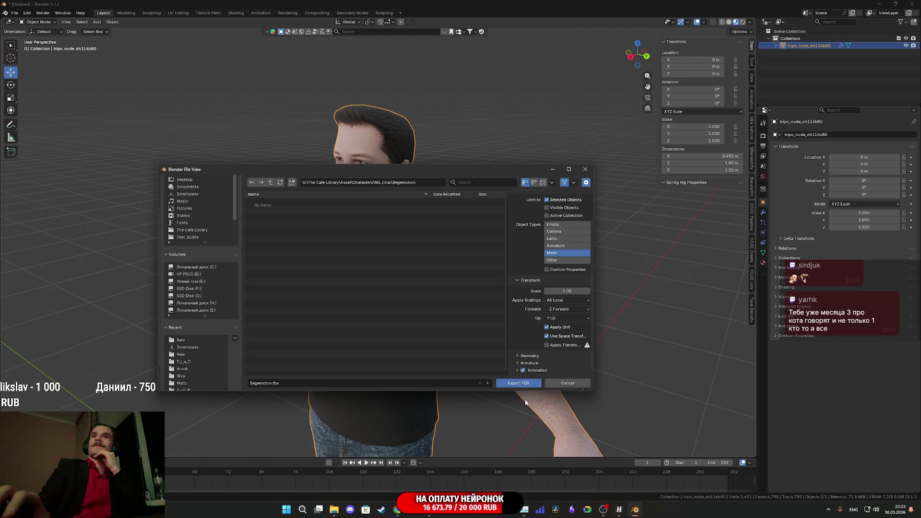
click(517, 385)
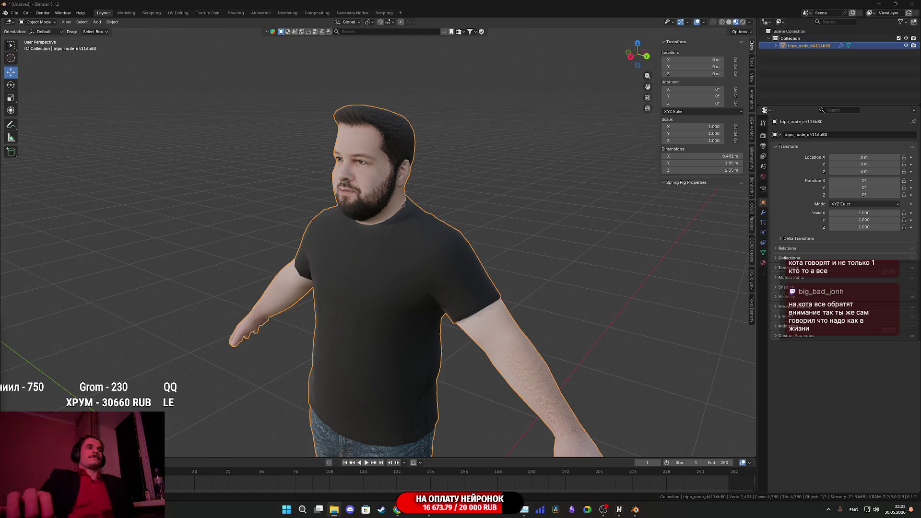
key(alt+Tab)
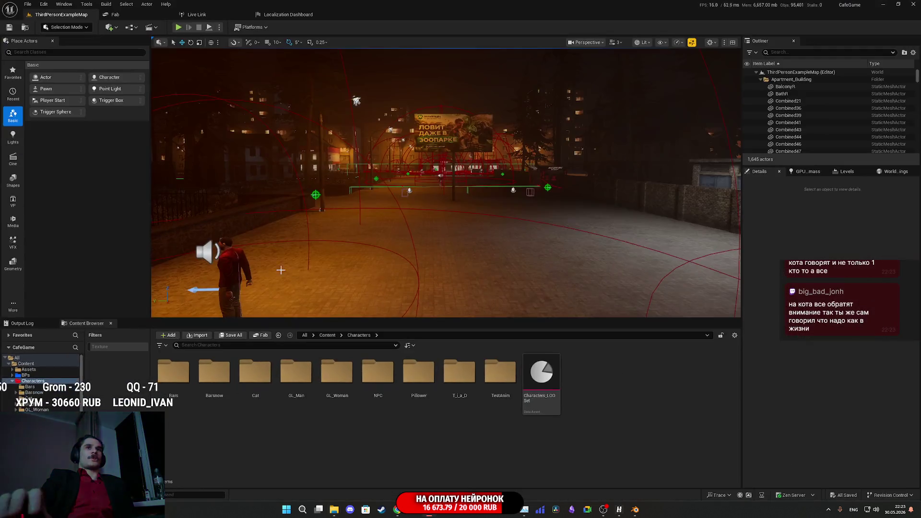
mouse_move(258, 313)
mouse_down()
mouse_move(449, 190)
mouse_move(385, 185)
mouse_up()
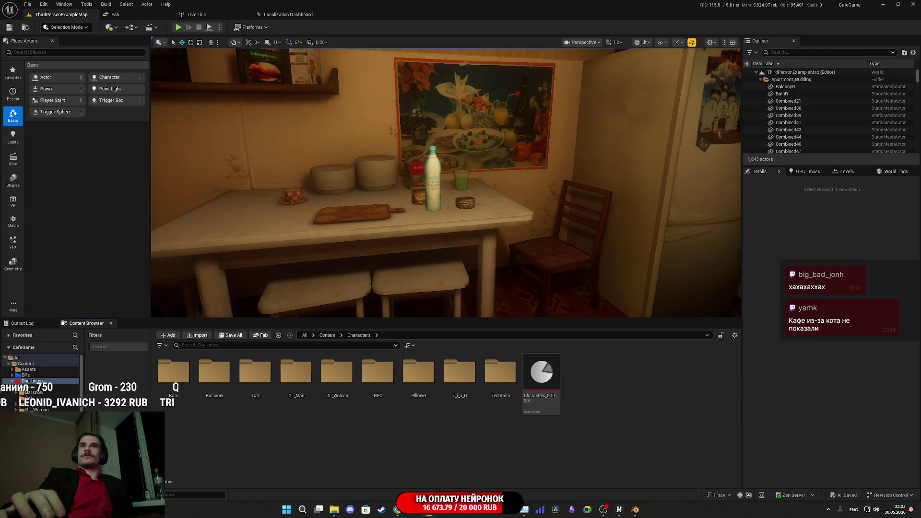
click(635, 509)
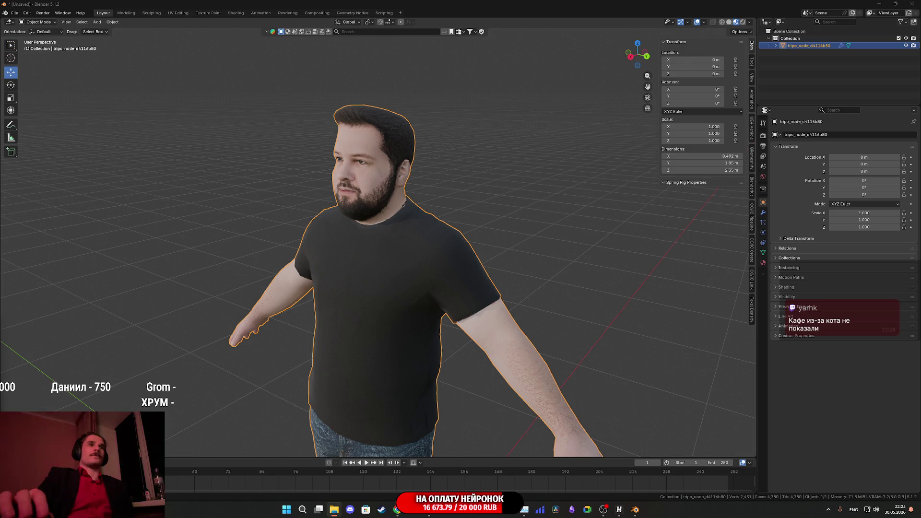
click(879, 4)
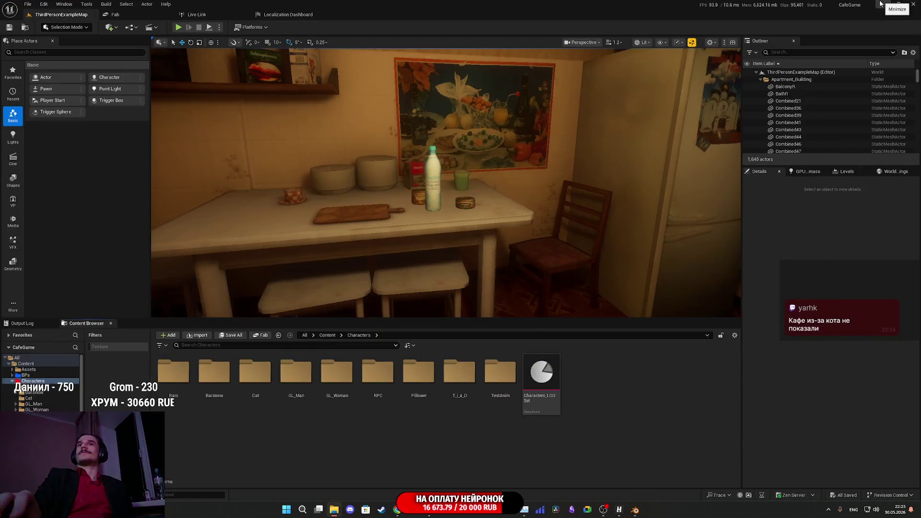
Minimize the Unreal, browser and Happ windows, then launch AccuRIG from the desktop
click(883, 5)
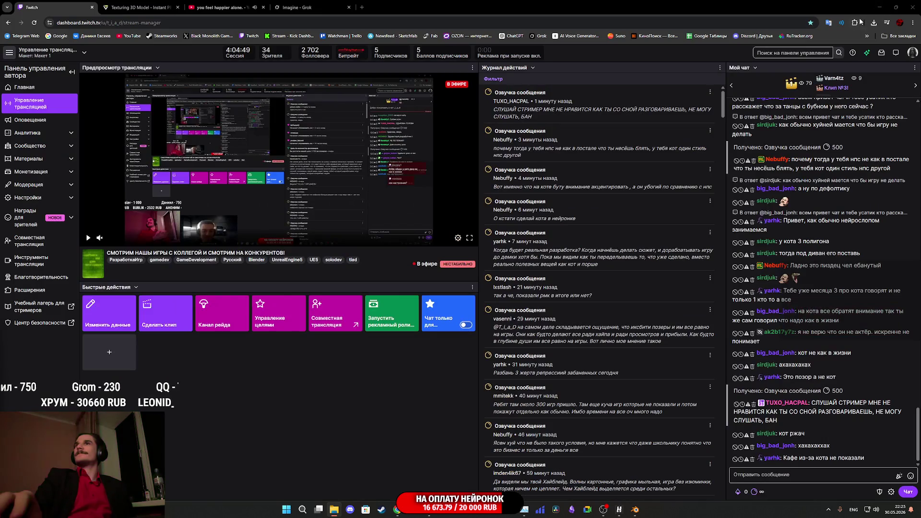
click(880, 7)
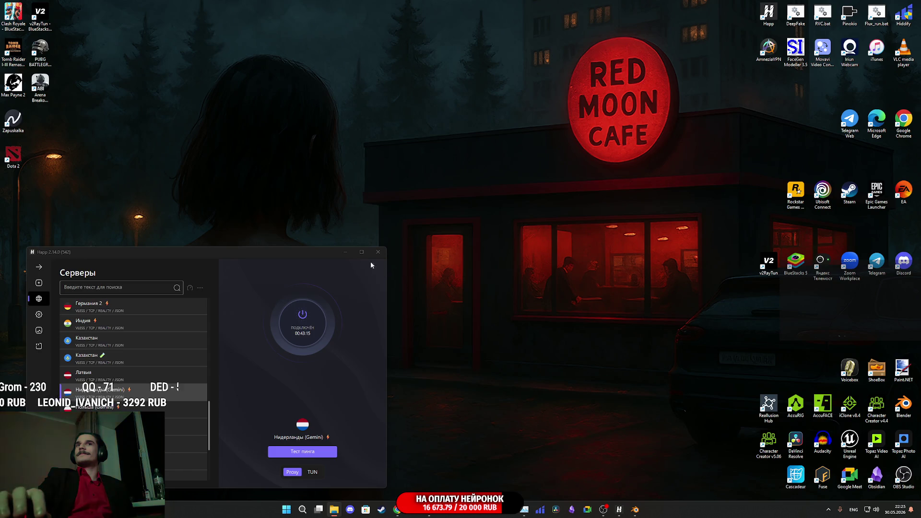
click(345, 252)
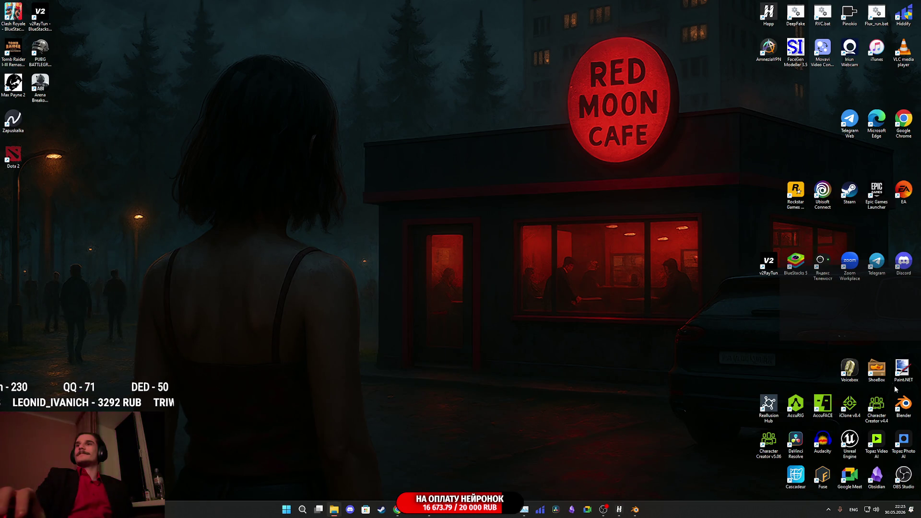
double_click(798, 404)
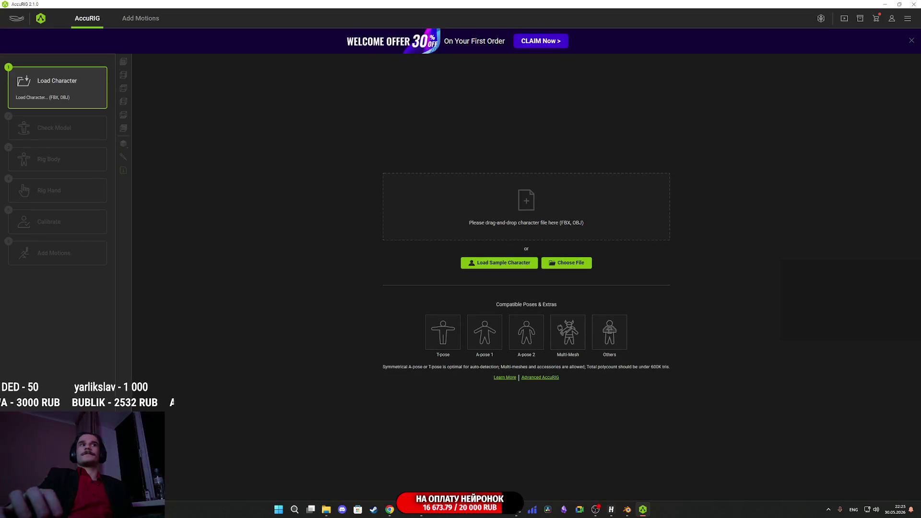
Load the bearded man FBX, rotate it 90° on Y, and place the body joints
drag(401, 274, 522, 197)
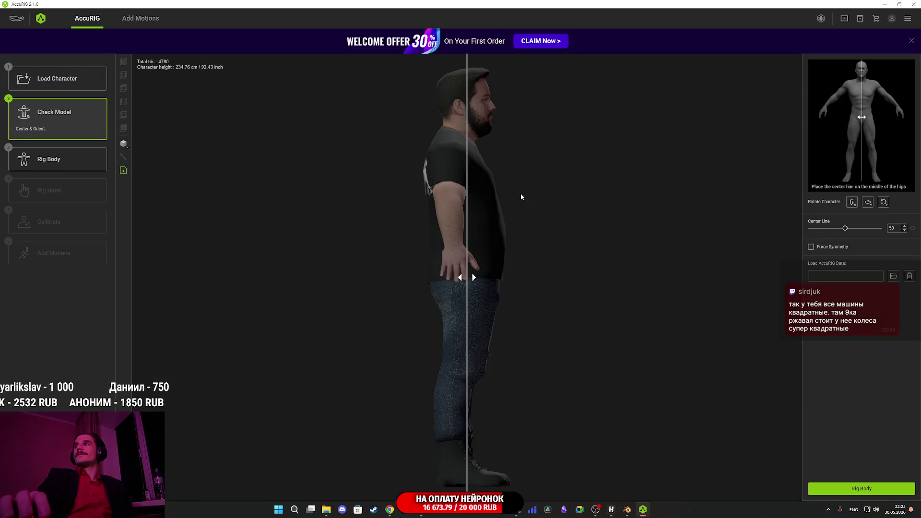
click(868, 202)
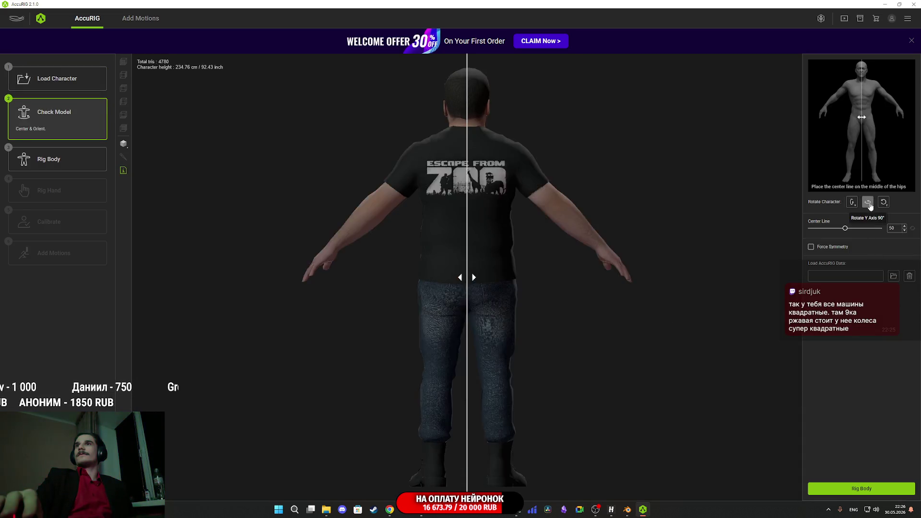
click(868, 202)
click(868, 202)
click(874, 488)
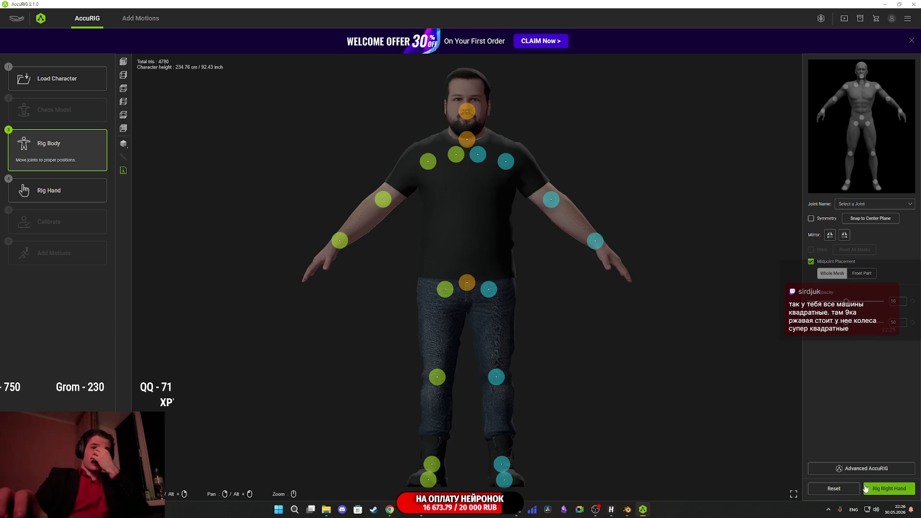
Rig the right hand with five fingers, then the left hand, and start calibration
click(873, 489)
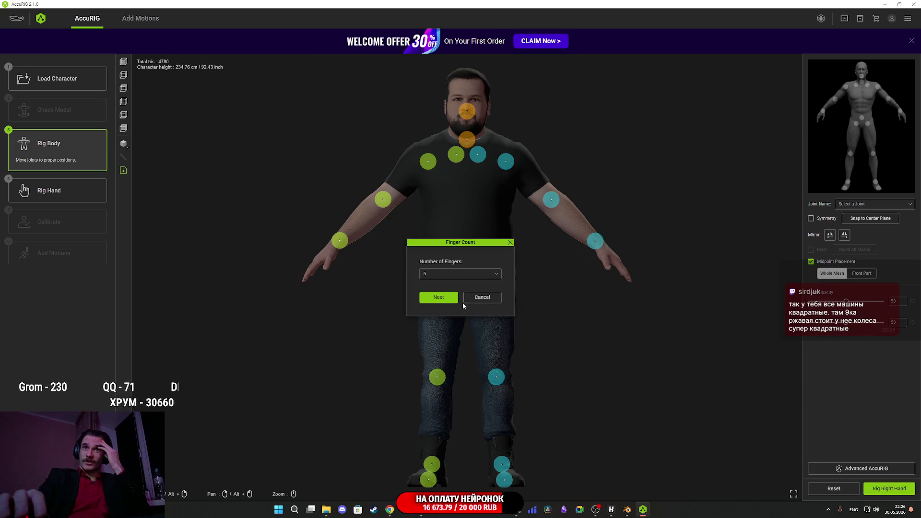
click(451, 297)
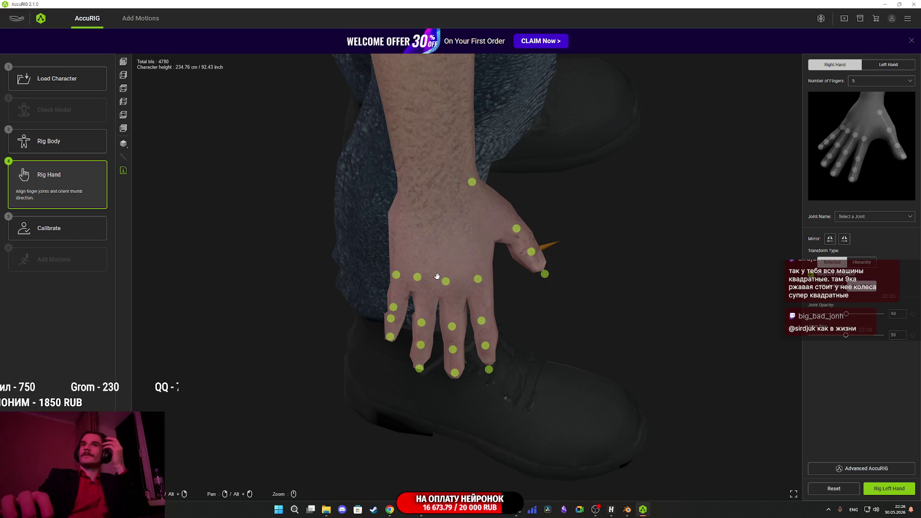
click(886, 497)
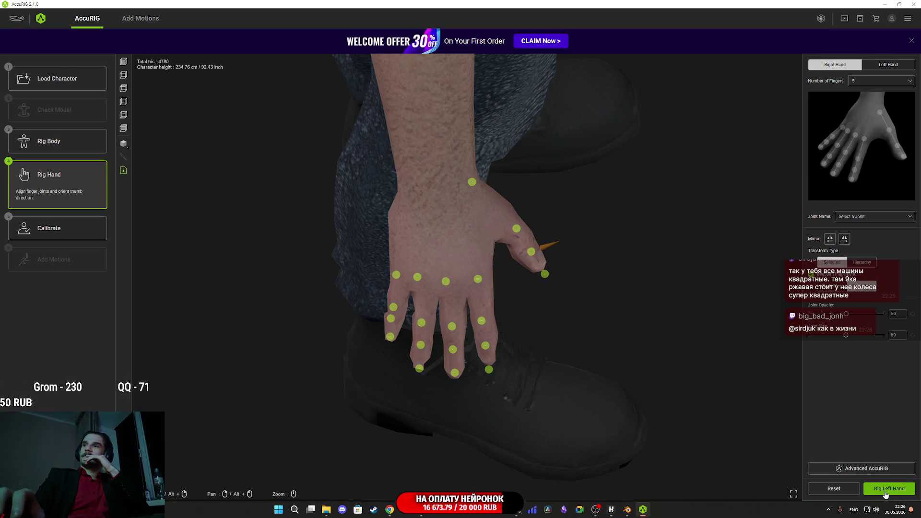
click(884, 491)
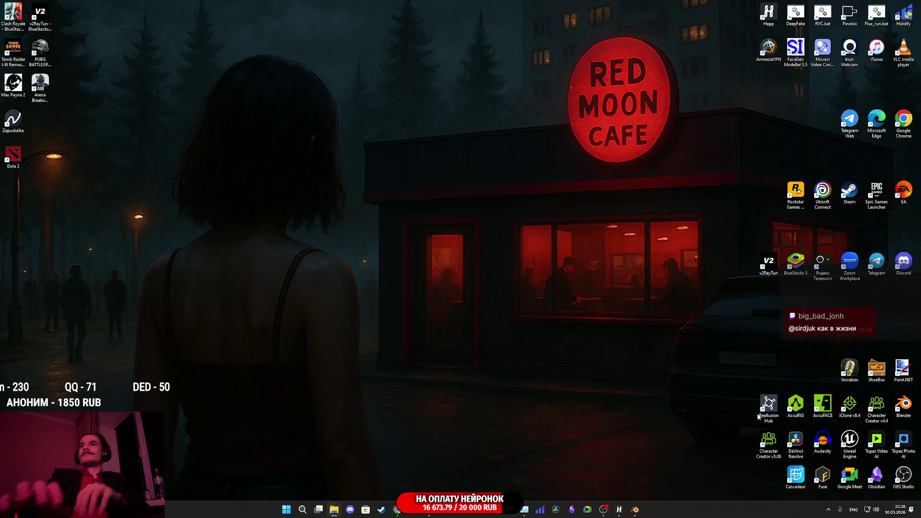
Relaunch AccuRIG, load the bearded man's FBX, face him front and begin body rigging
double_click(800, 409)
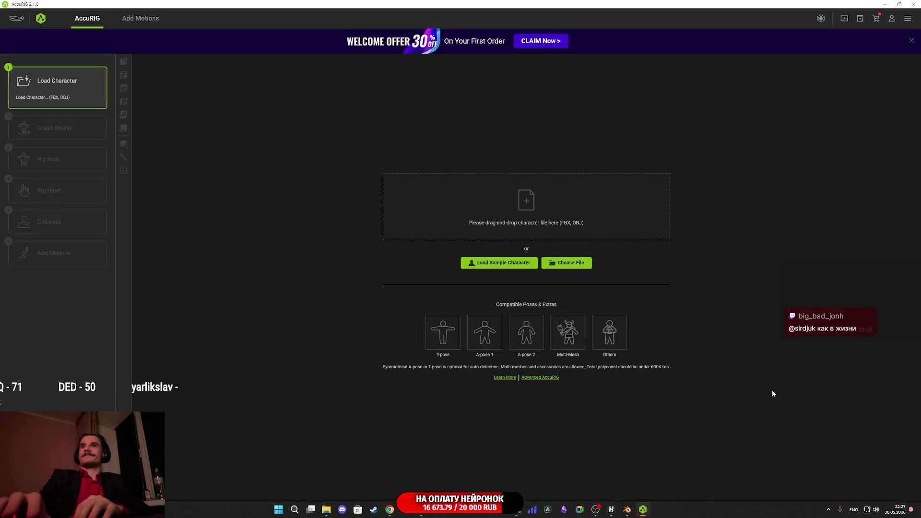
mouse_move(489, 205)
mouse_down()
mouse_move(559, 195)
mouse_move(571, 212)
mouse_up()
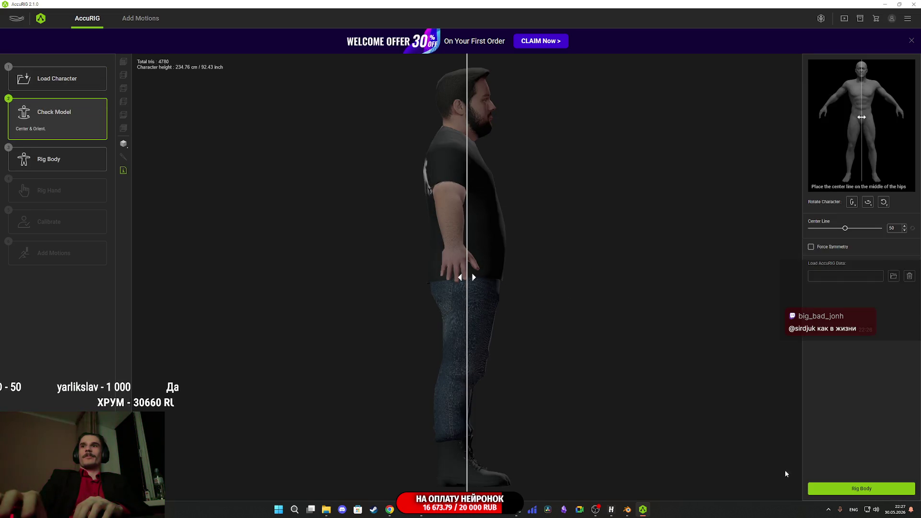
click(869, 206)
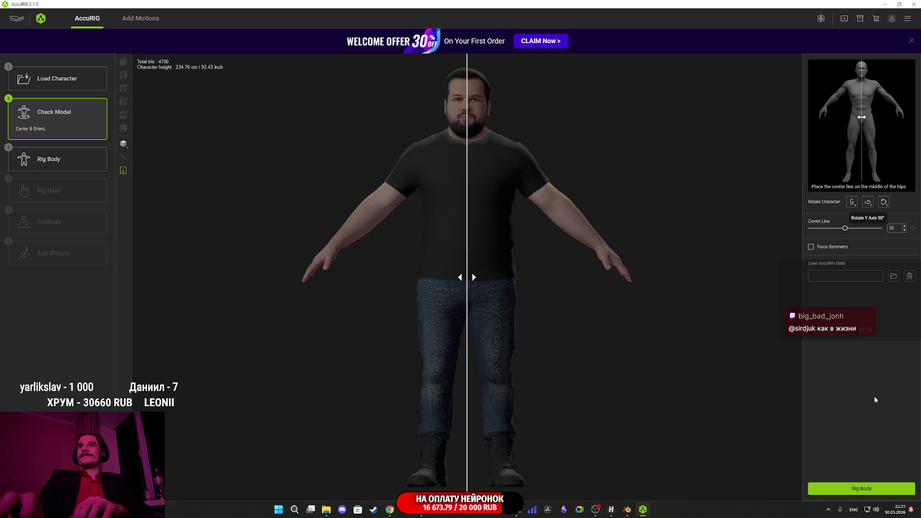
click(861, 489)
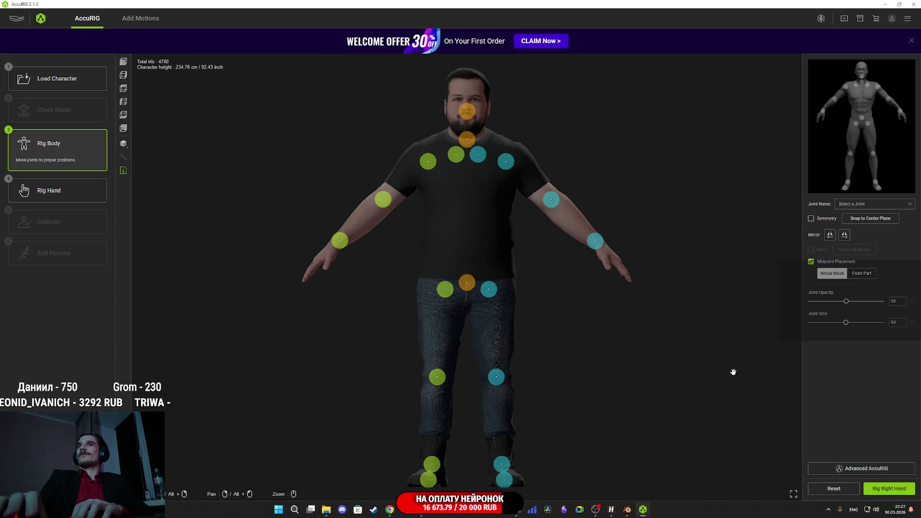
With Symmetry on, reposition the hip, pelvis and wrist joints
click(811, 218)
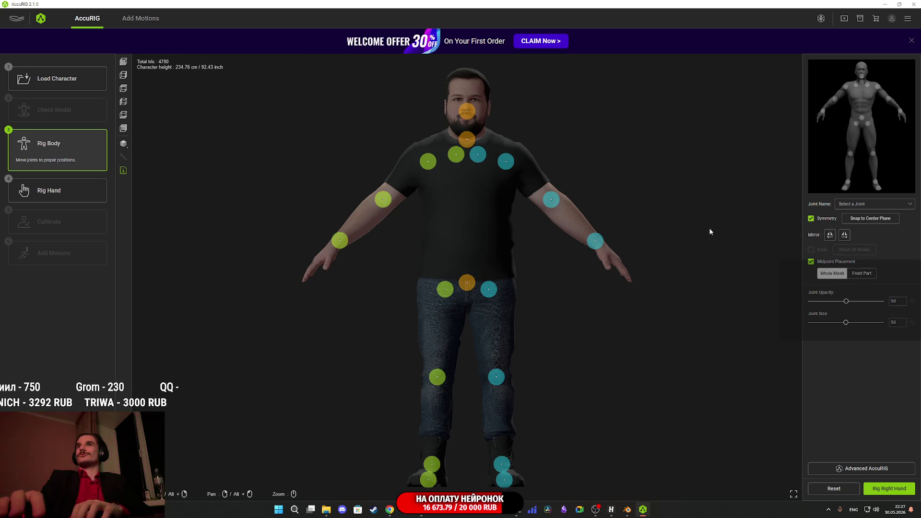
scroll(490, 304, up, 5)
drag(524, 317, 531, 317)
drag(478, 300, 487, 279)
drag(509, 248, 411, 438)
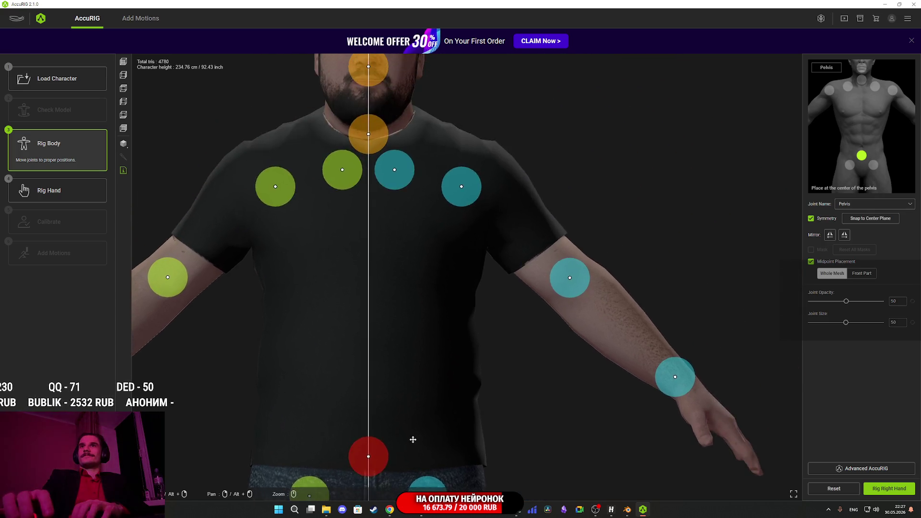
click(573, 297)
drag(694, 396, 690, 398)
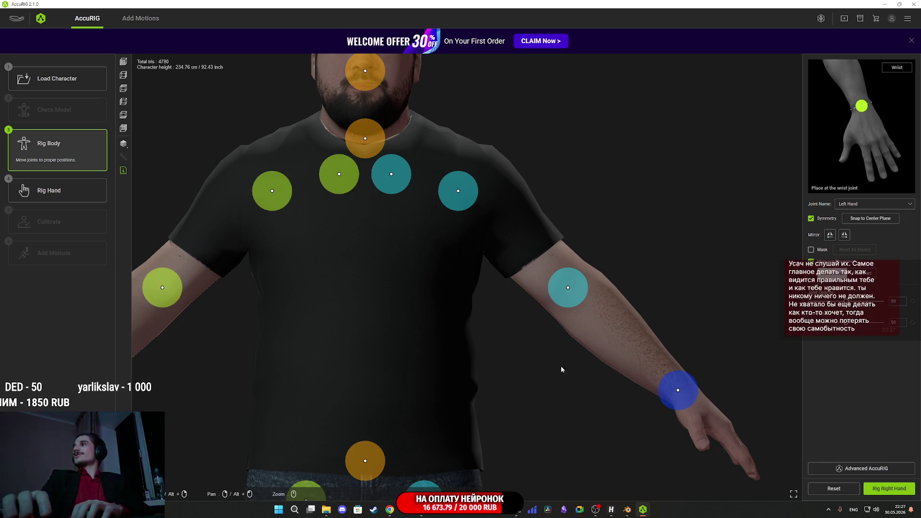
Widen the shoulders, raise the clavicles, centre the neck and lower the head, then start the right hand
mouse_move(529, 363)
mouse_down()
mouse_move(582, 391)
mouse_move(662, 485)
mouse_up()
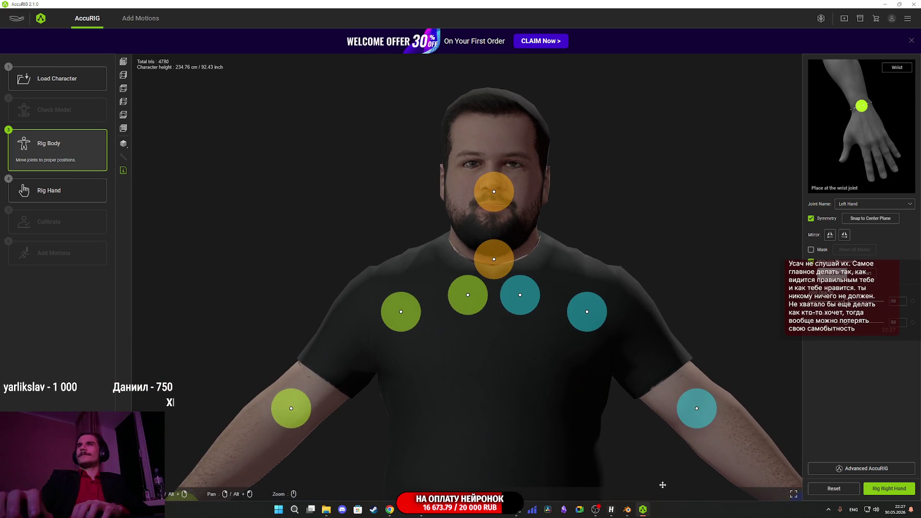
click(589, 313)
drag(594, 317, 620, 315)
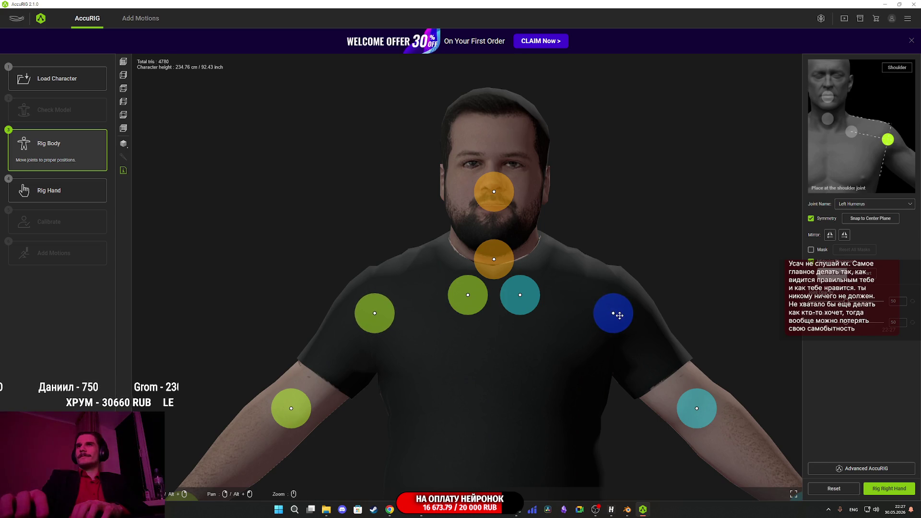
click(526, 298)
drag(526, 298, 553, 277)
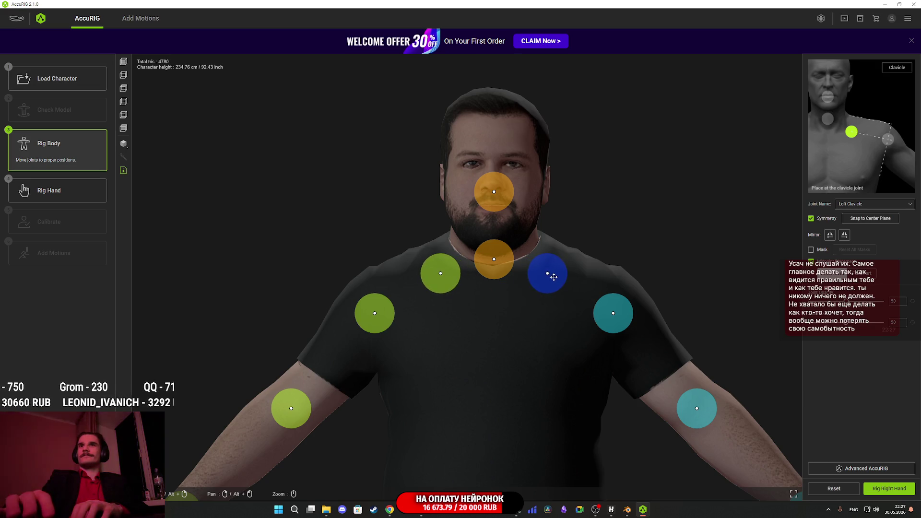
click(507, 264)
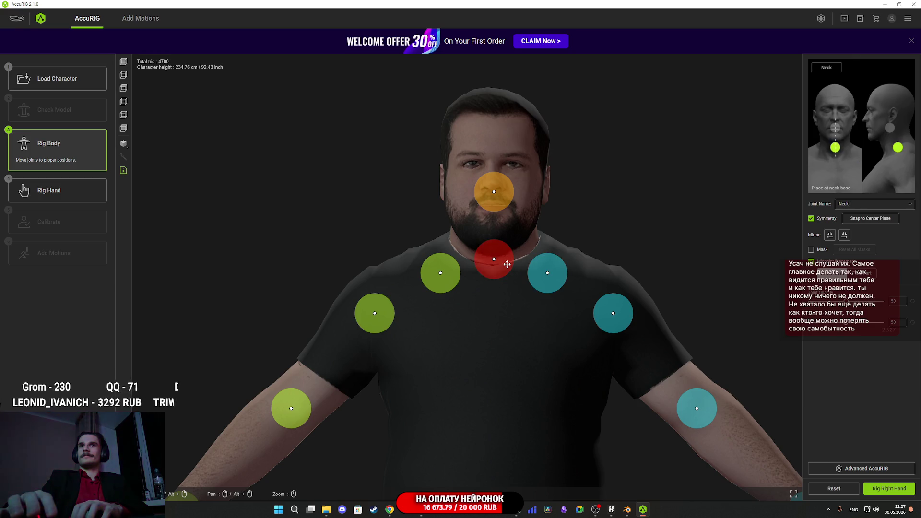
click(507, 264)
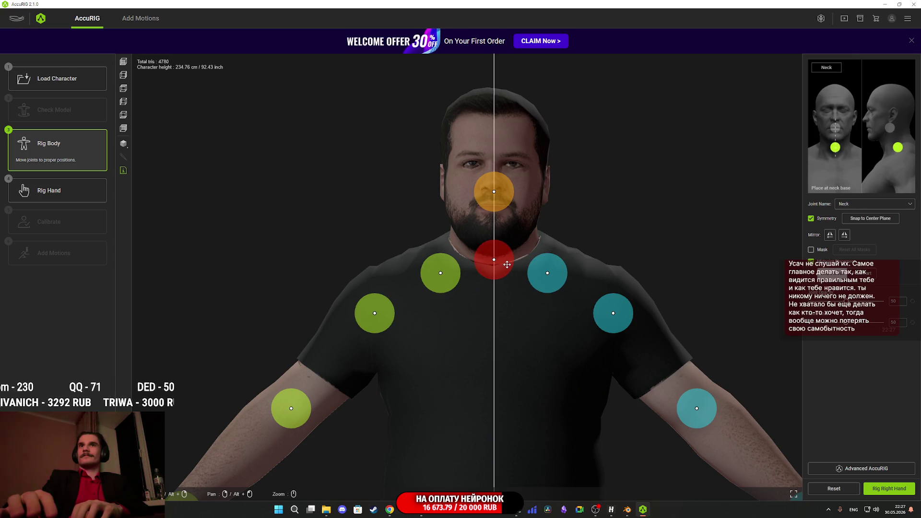
drag(504, 201, 504, 214)
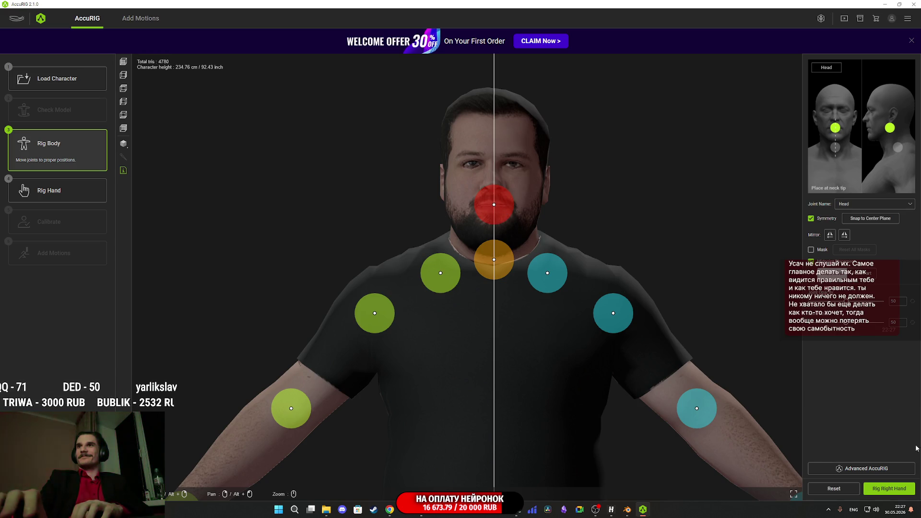
click(881, 489)
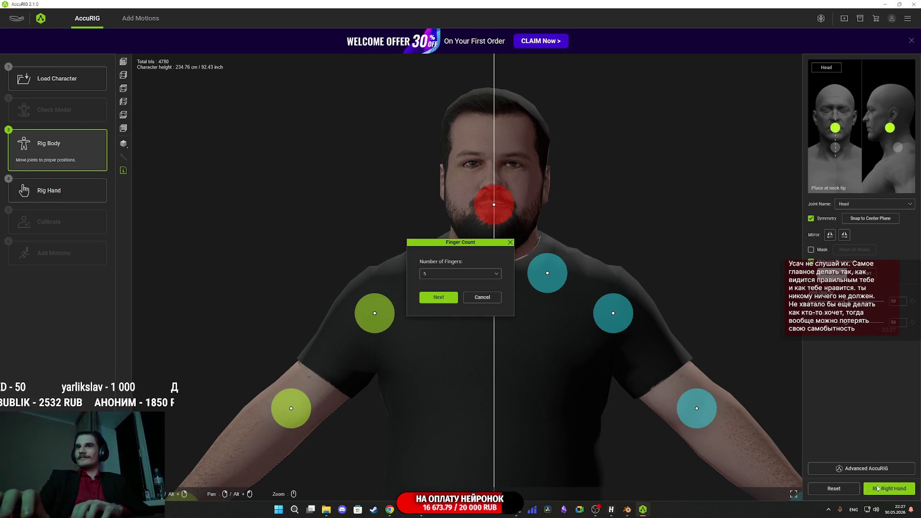
Confirm five fingers per hand and adjust the three Index Finger joints
click(439, 297)
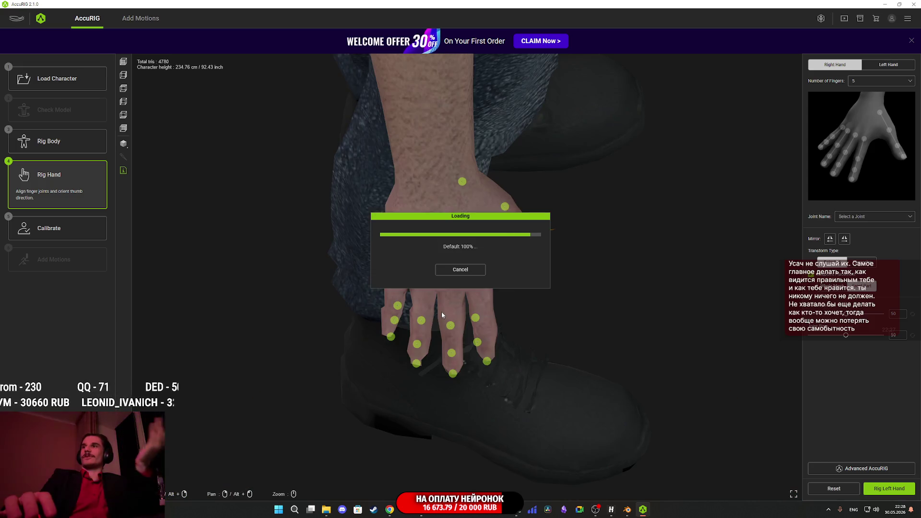
mouse_move(587, 324)
mouse_down()
mouse_move(471, 283)
mouse_move(497, 298)
mouse_move(586, 304)
mouse_move(585, 331)
mouse_up()
scroll(583, 356, up, 2)
drag(477, 264, 481, 271)
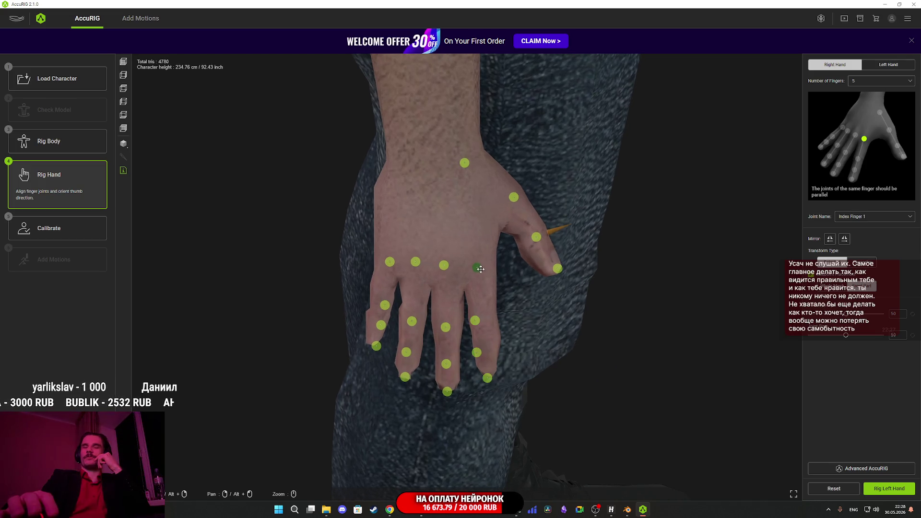
drag(479, 318, 480, 317)
drag(478, 353, 482, 350)
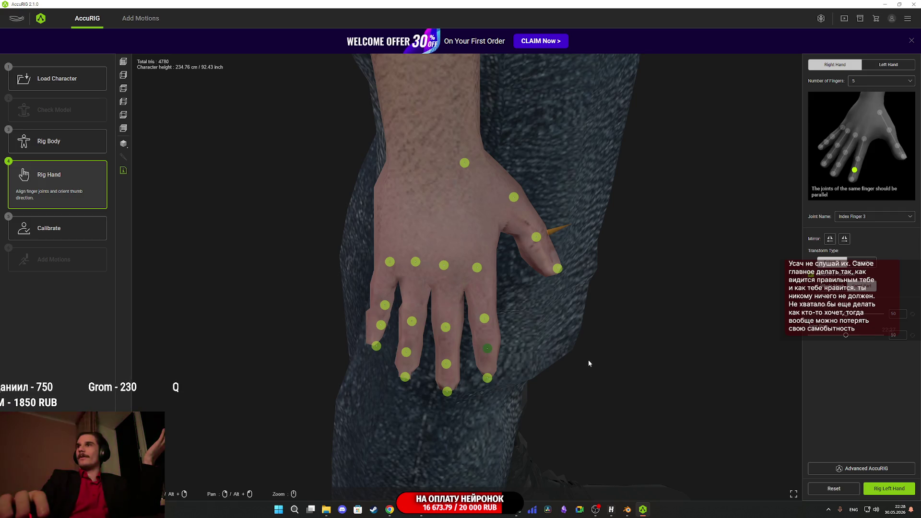
Check the middle, ring and pinky finger joints, then move on to the left hand
click(447, 327)
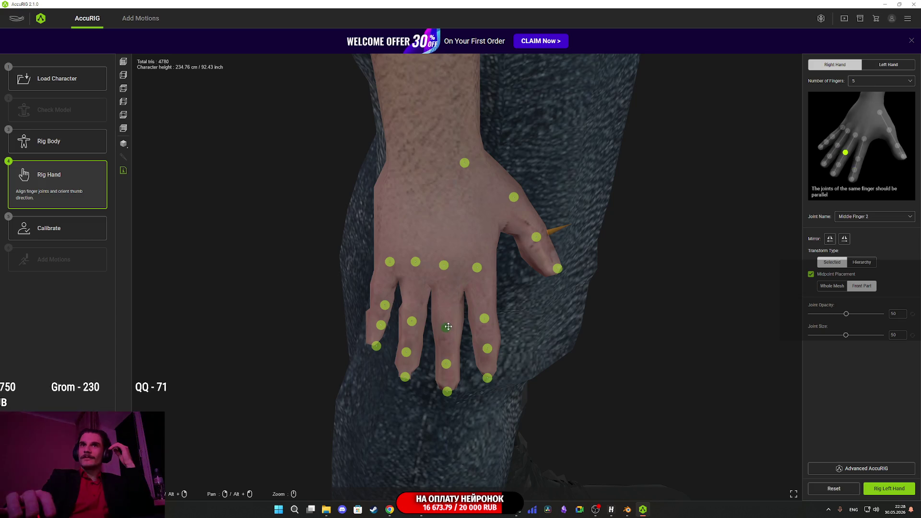
click(446, 363)
drag(428, 368, 444, 368)
click(419, 327)
click(416, 357)
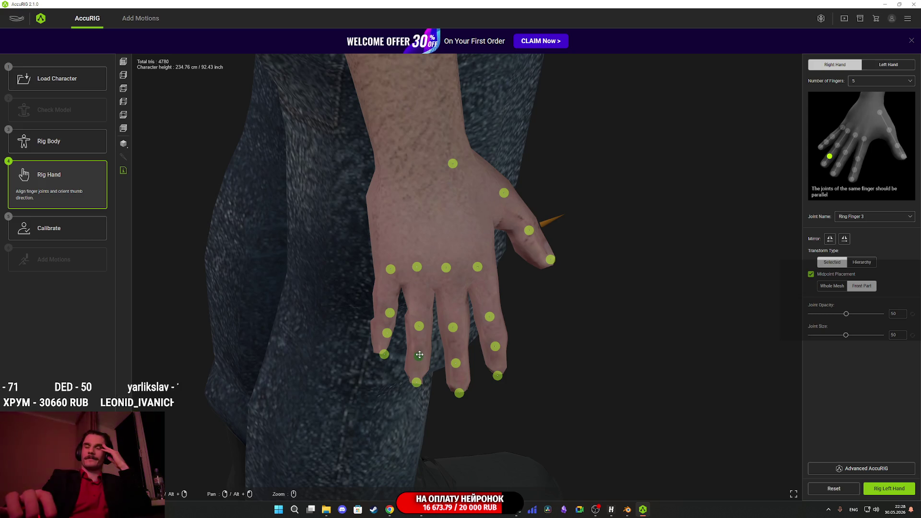
click(388, 312)
click(386, 332)
click(382, 355)
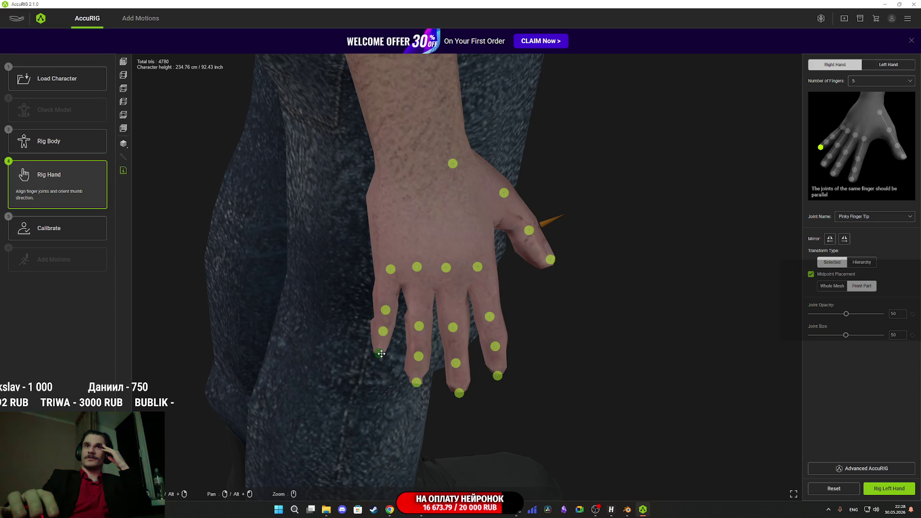
mouse_move(389, 364)
mouse_down()
mouse_move(421, 292)
mouse_move(456, 288)
mouse_move(514, 308)
mouse_move(465, 336)
mouse_move(329, 331)
mouse_up()
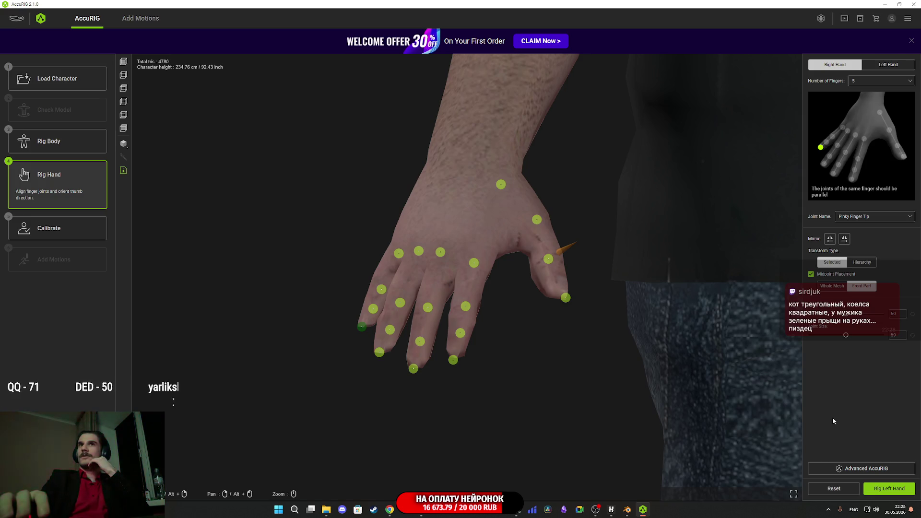
scroll(611, 327, down, 3)
scroll(611, 327, up, 3)
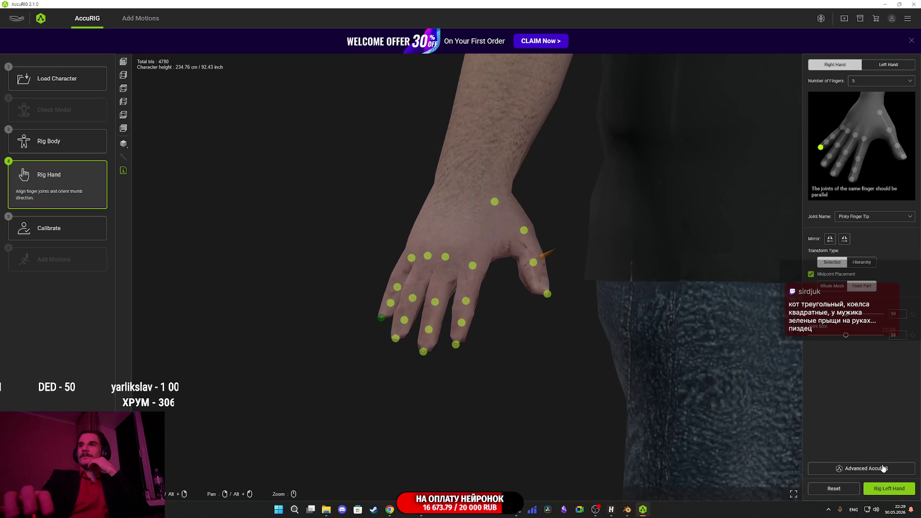
click(892, 490)
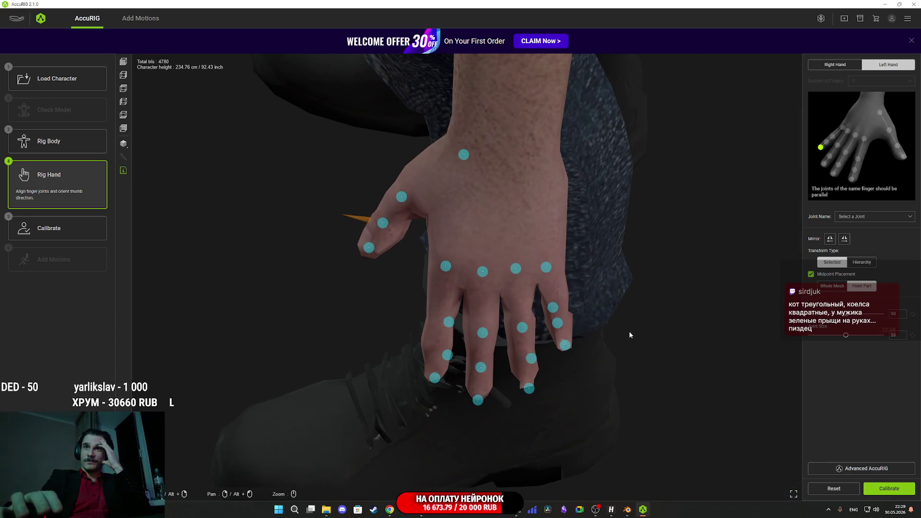
Mirror the right hand's finger joints onto the left, inspect them, and proceed to calibration
click(846, 244)
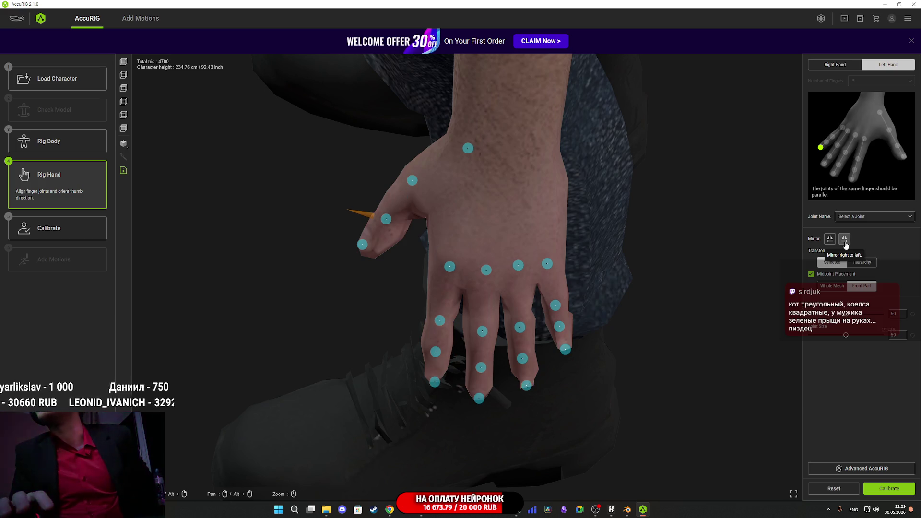
mouse_move(678, 314)
mouse_down()
mouse_move(728, 257)
mouse_move(759, 280)
mouse_move(774, 247)
mouse_move(662, 244)
mouse_move(640, 259)
mouse_move(618, 314)
mouse_move(604, 274)
mouse_move(569, 249)
mouse_move(439, 281)
mouse_move(499, 253)
mouse_move(578, 265)
mouse_move(629, 295)
mouse_up()
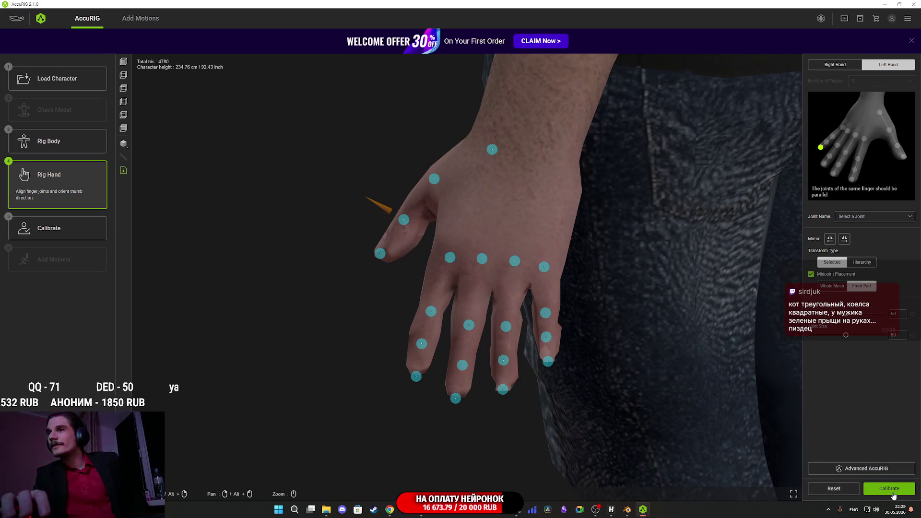
click(892, 494)
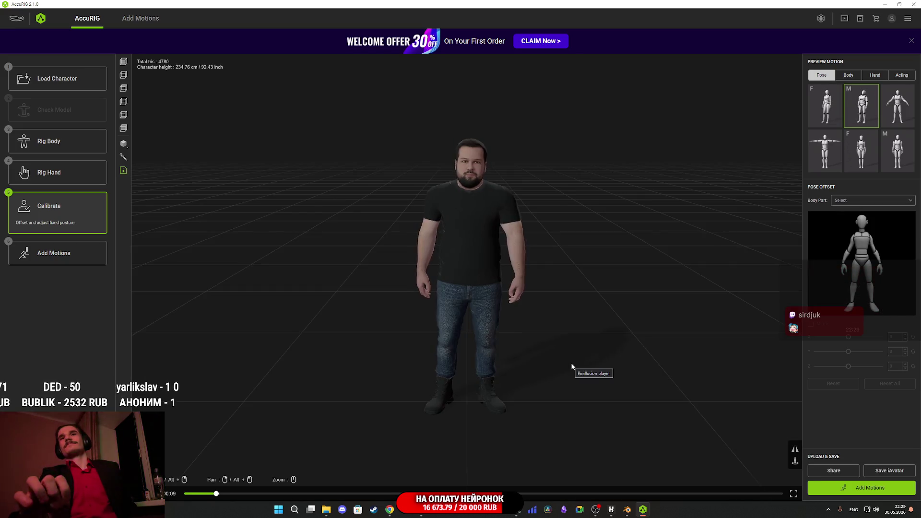
Orbit and zoom around the calibrated bearded man, then go to Add Motions
mouse_move(534, 315)
mouse_down()
mouse_move(314, 305)
mouse_move(518, 316)
mouse_up()
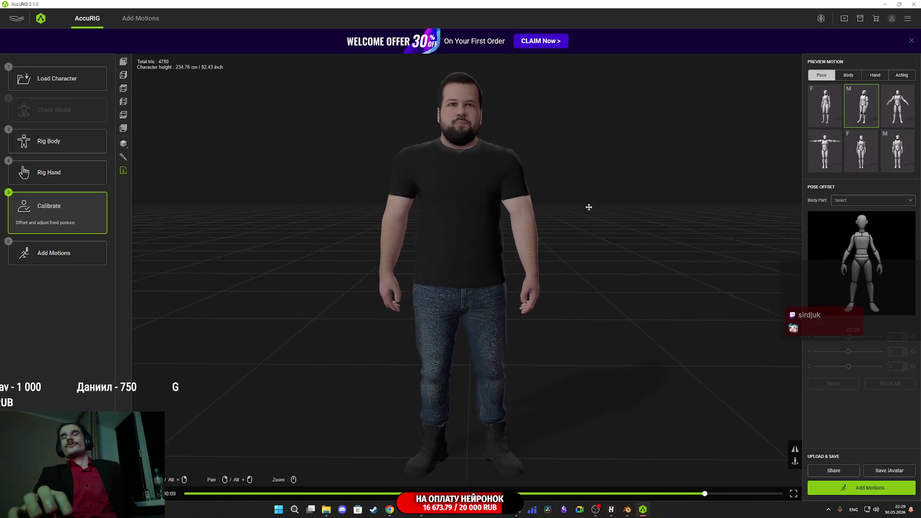
scroll(578, 294, up, 5)
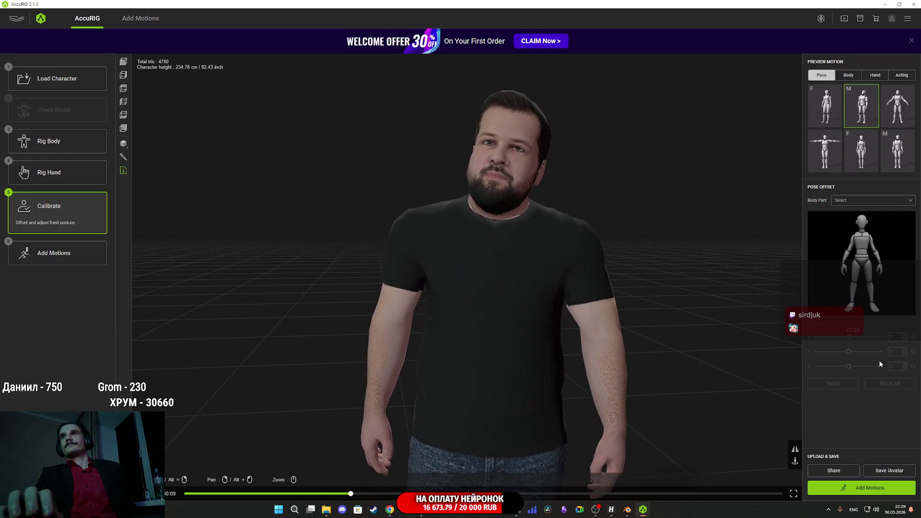
click(825, 488)
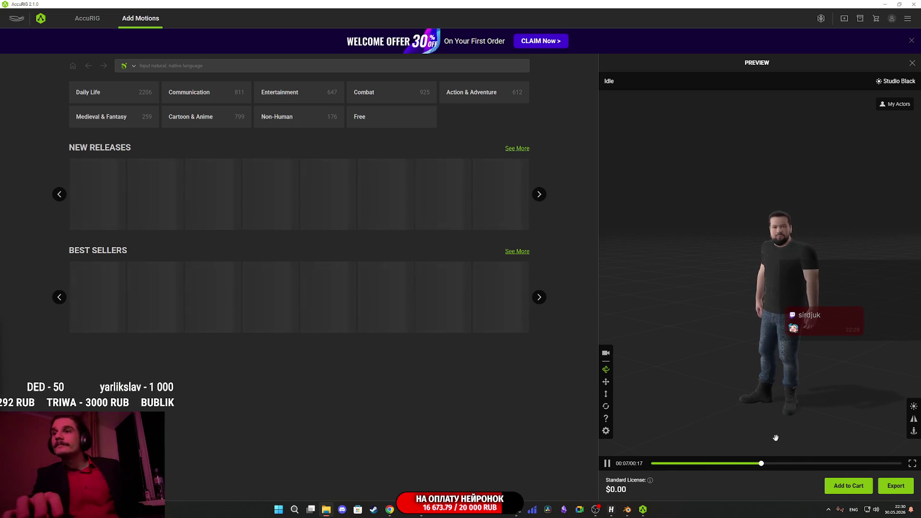
Export an FBX using the Unreal (UE4 Skeleton) preset with Character only
click(897, 487)
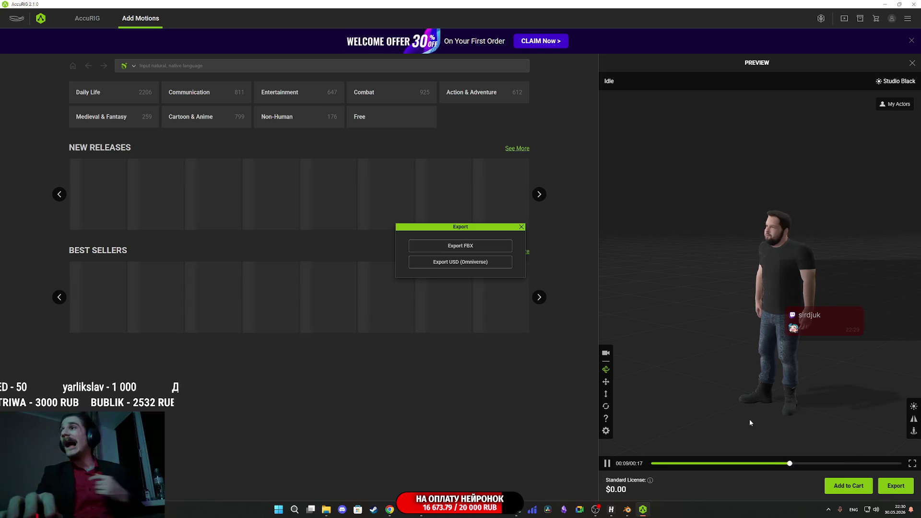
click(463, 247)
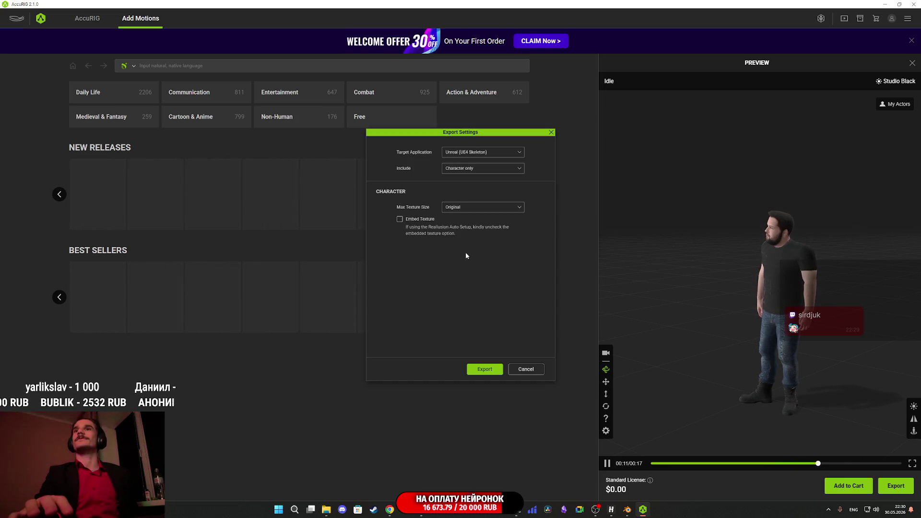
click(484, 369)
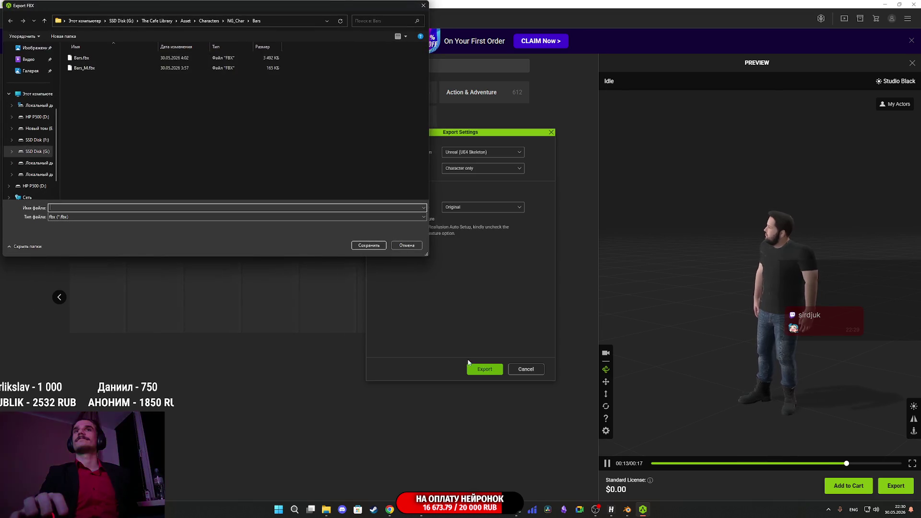
Save the export as Begemotov.fbx in the NG_Char\Begemotov folder
click(235, 21)
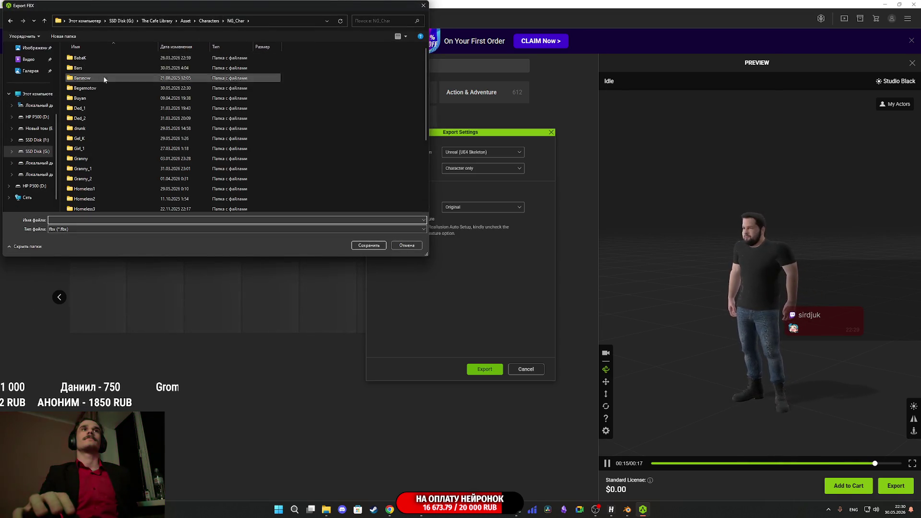
double_click(105, 88)
click(99, 58)
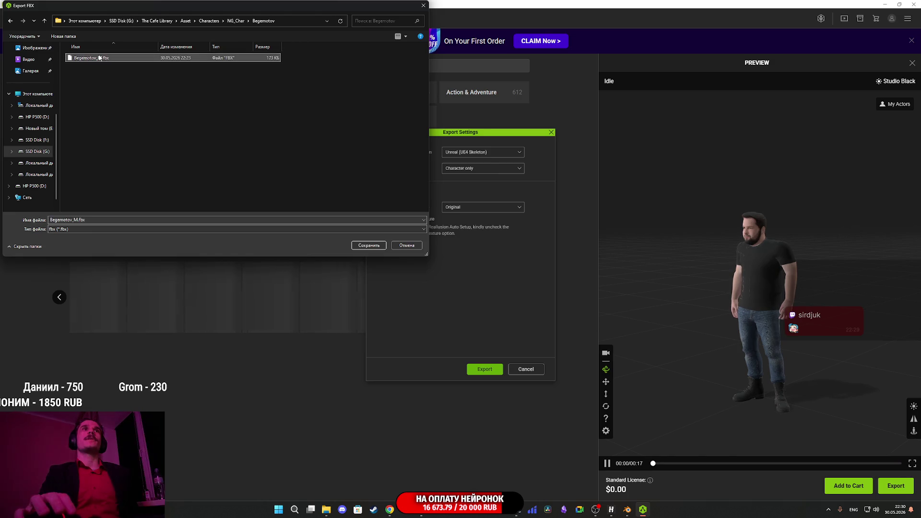
double_click(79, 220)
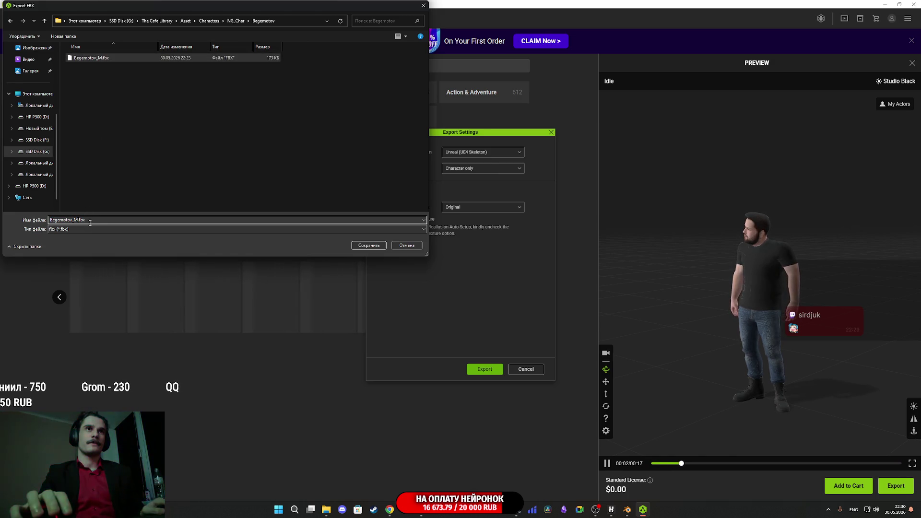
key(BackSpace)
key(BackSpace)
click(368, 245)
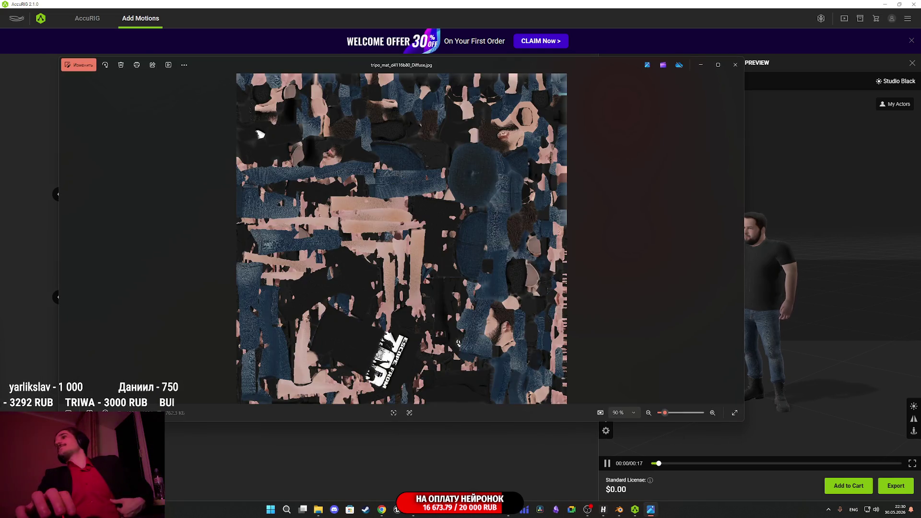
scroll(406, 207, up, 5)
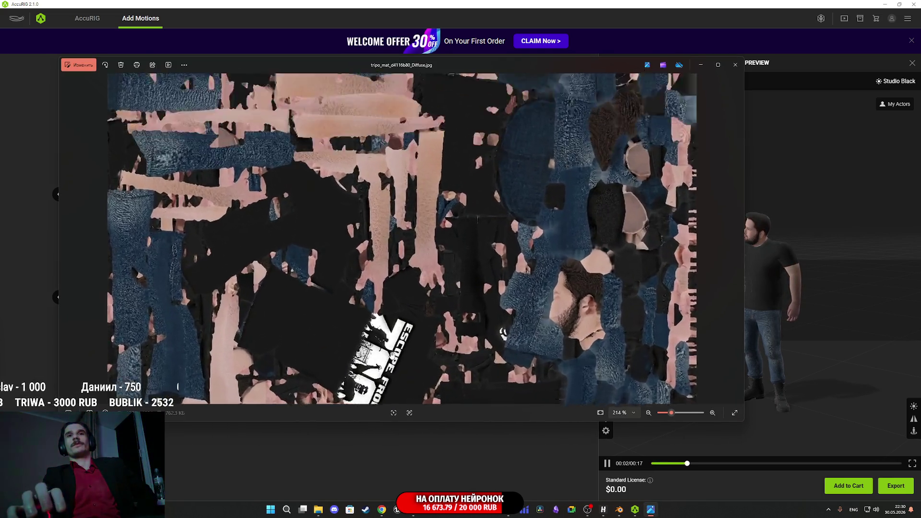
scroll(406, 206, down, 5)
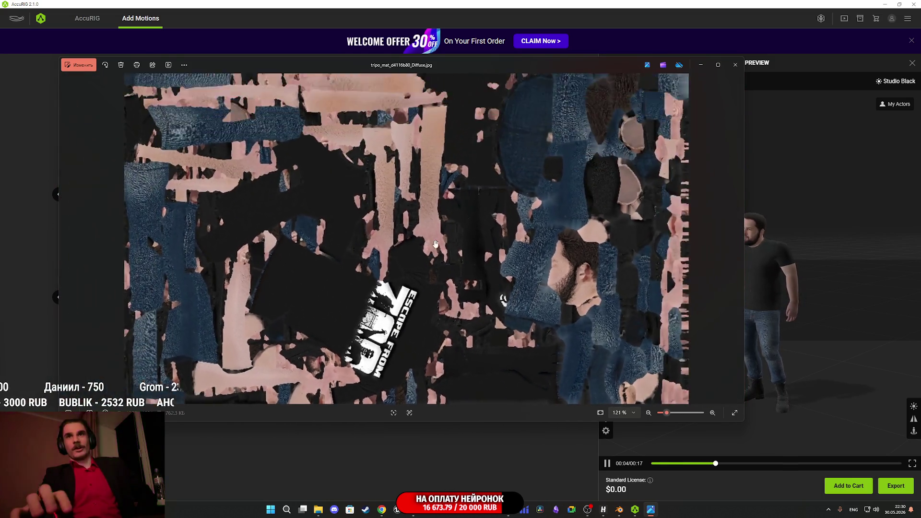
scroll(411, 330, up, 3)
mouse_move(444, 284)
mouse_down()
mouse_move(444, 245)
mouse_move(444, 411)
mouse_up()
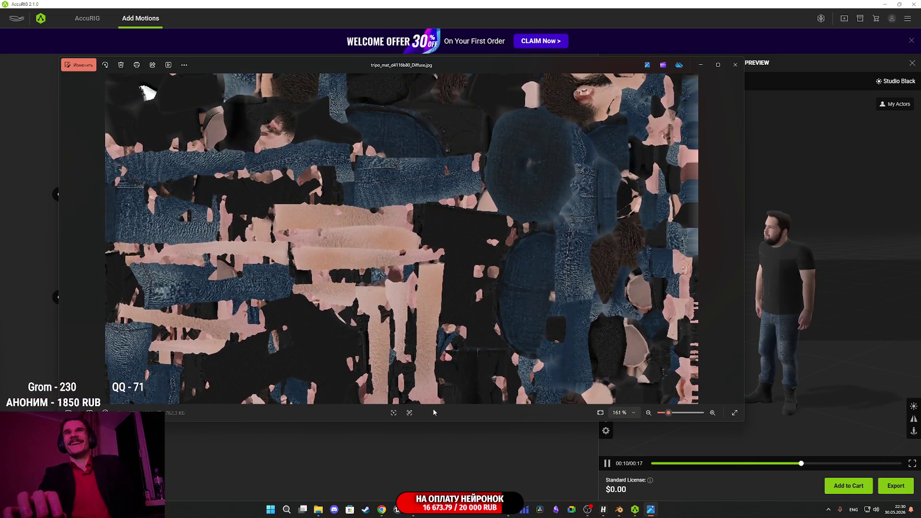
drag(454, 253, 456, 339)
mouse_move(554, 249)
mouse_down()
mouse_move(530, 300)
mouse_move(547, 360)
mouse_move(648, 191)
mouse_up()
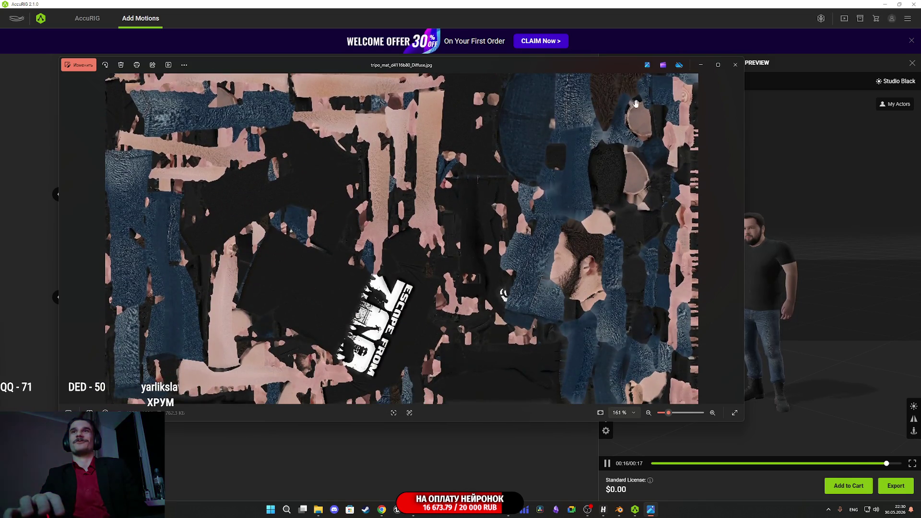
click(738, 68)
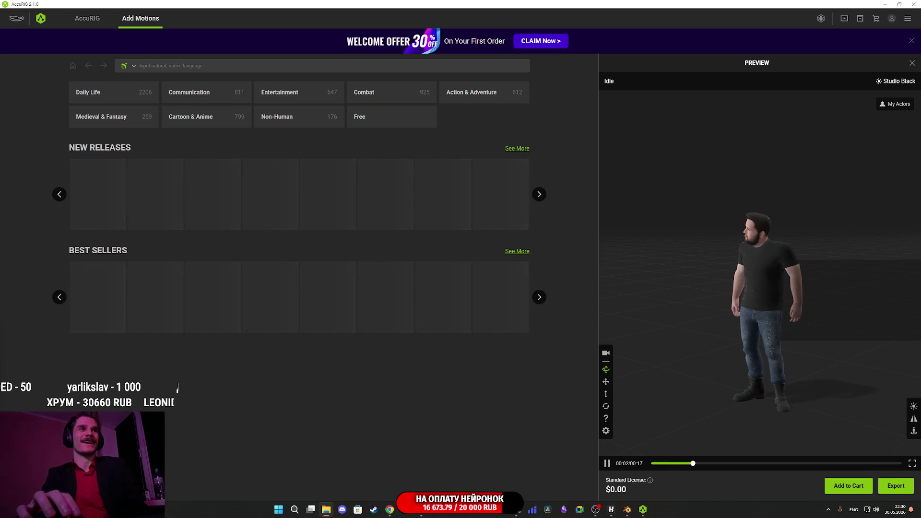
Zoom and orbit the preview from the rigged man's side to his front, then close AccuRIG
scroll(742, 275, up, 10)
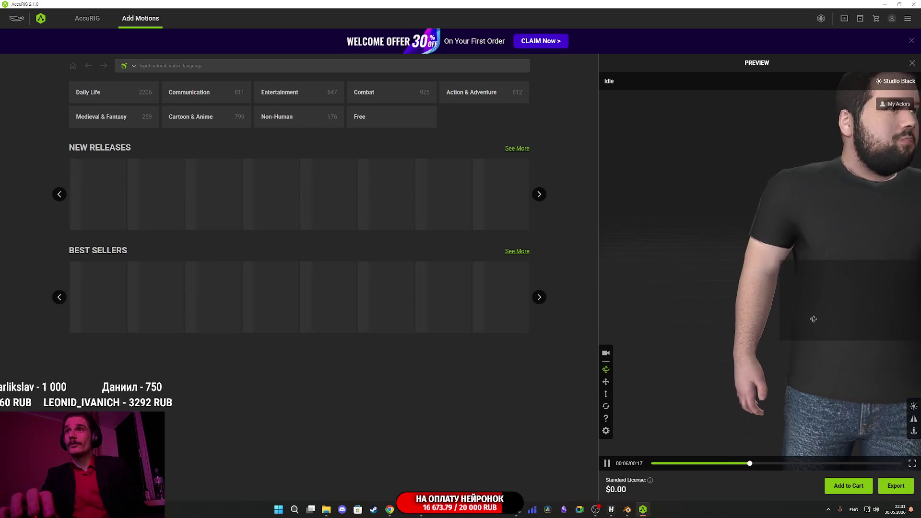
mouse_move(812, 318)
mouse_down()
mouse_move(828, 356)
mouse_move(863, 356)
mouse_up()
mouse_move(695, 329)
mouse_down()
mouse_move(815, 319)
mouse_move(705, 360)
mouse_move(746, 342)
mouse_up()
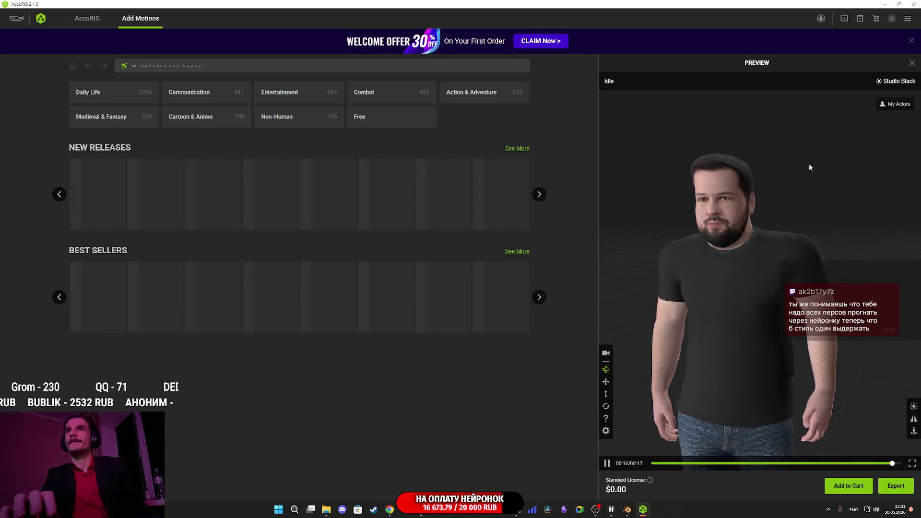
click(914, 4)
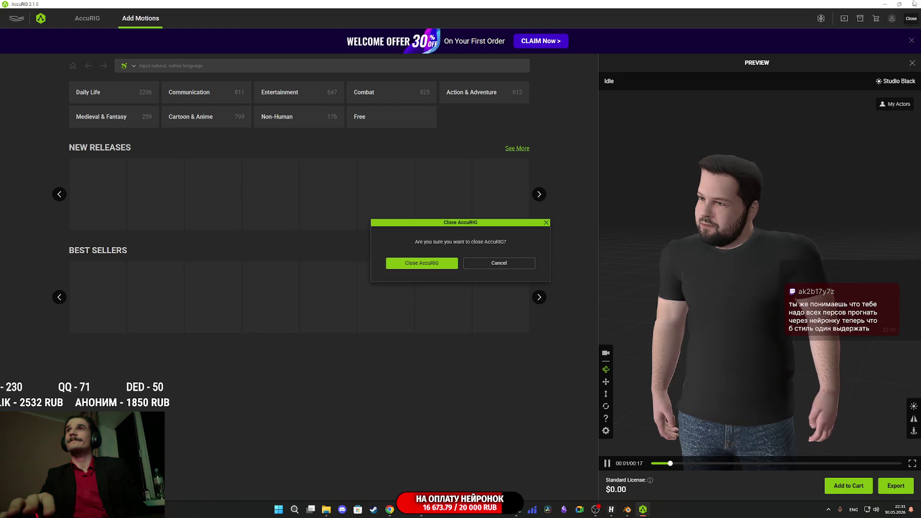
Confirm closing AccuRIG and return to the Unreal Engine editor
click(434, 261)
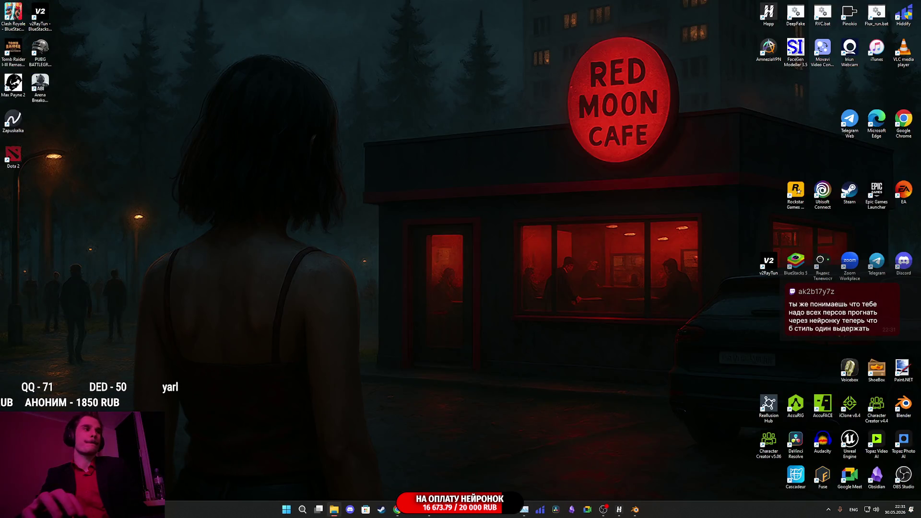
click(429, 509)
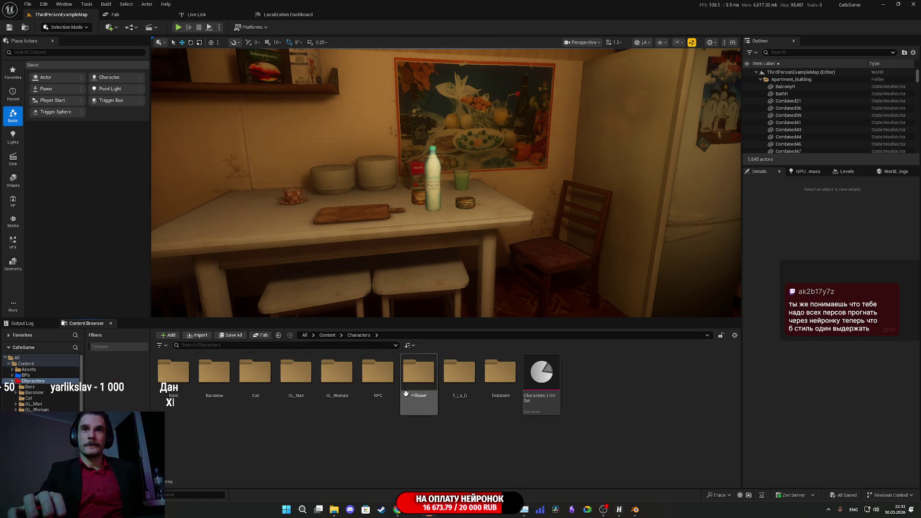
Create a Begemotov folder inside NPC, close the image viewer, and drag the FBX in
double_click(381, 385)
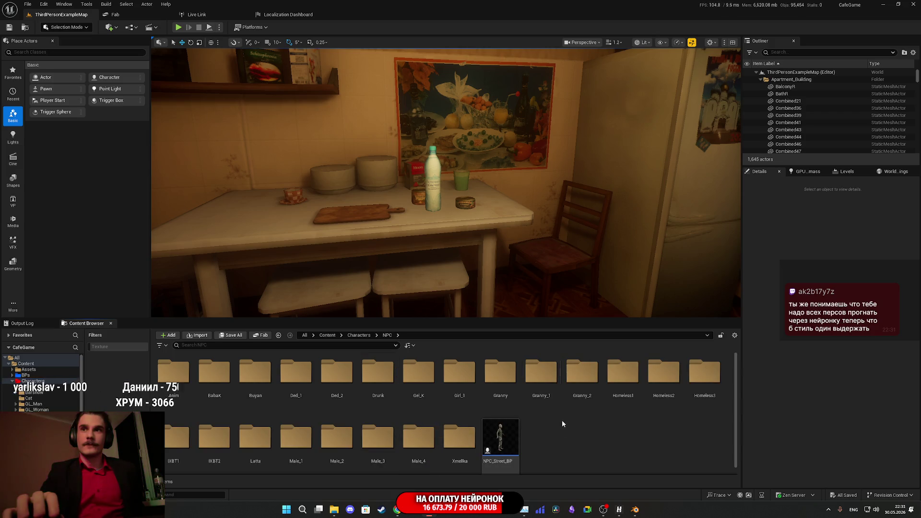
right_click(550, 381)
click(579, 193)
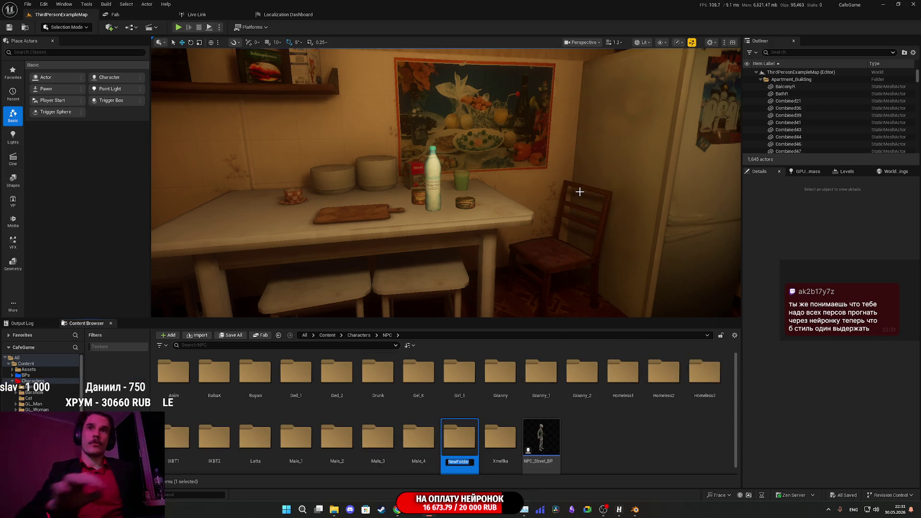
text(Begemoto)
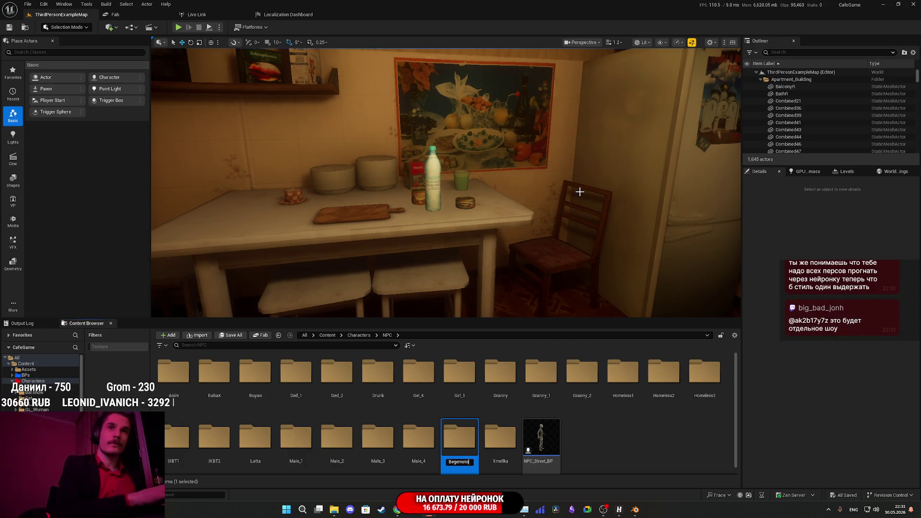
text(v)
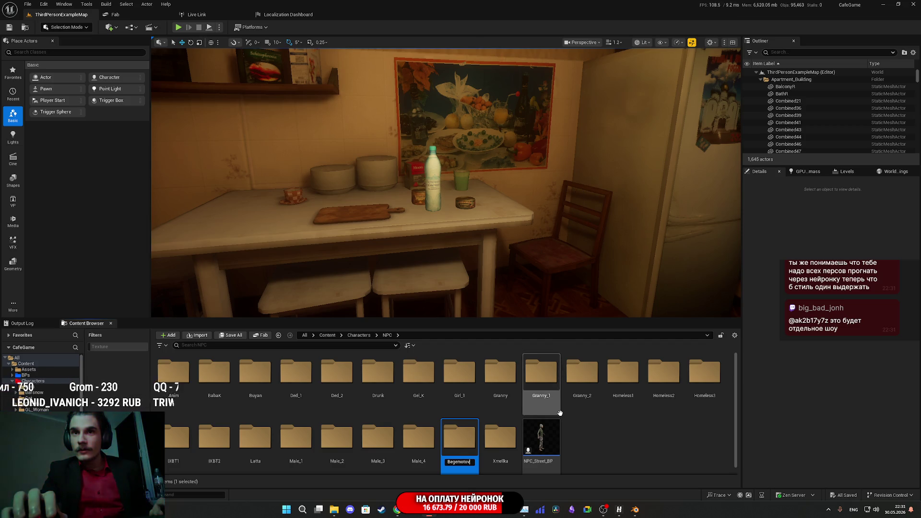
key(Return)
key(Return)
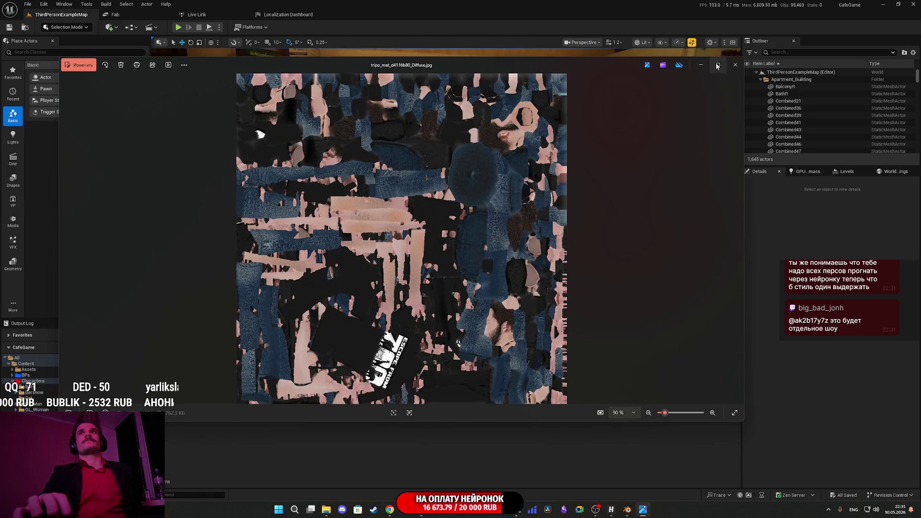
click(735, 65)
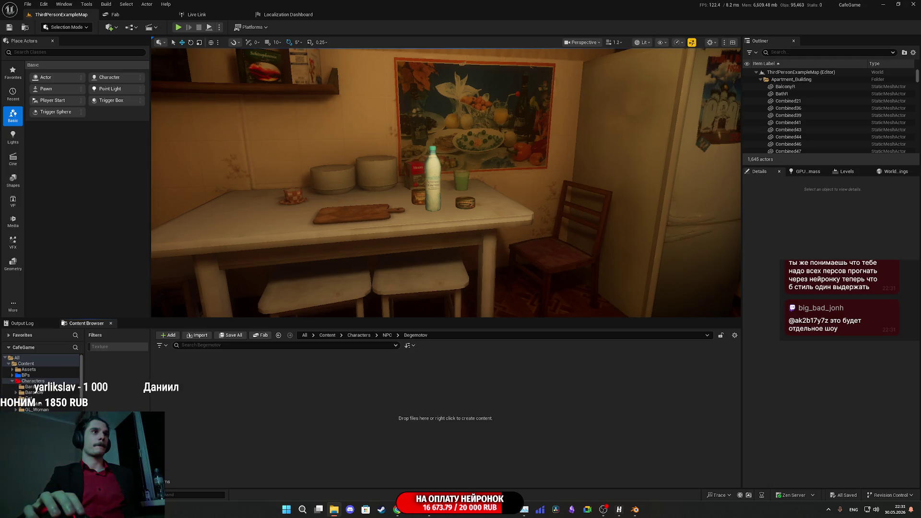
drag(340, 409, 347, 406)
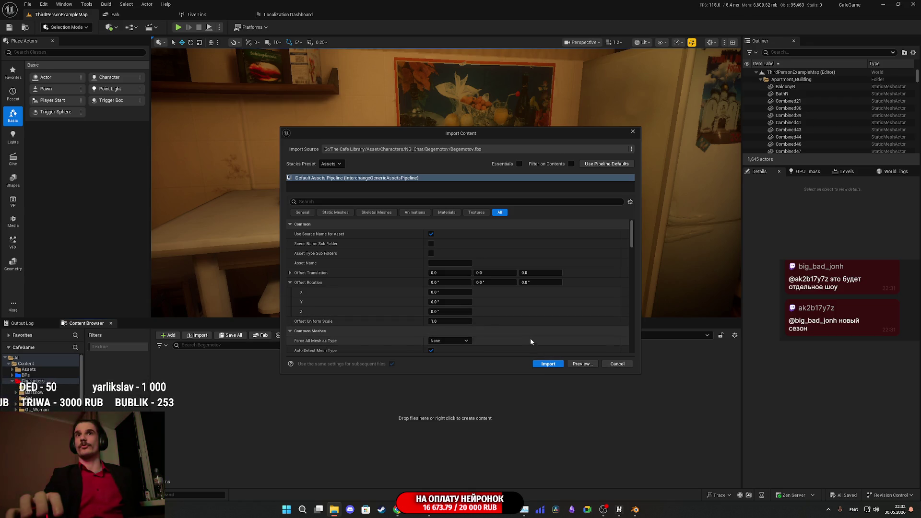
Review the Import Content options for Begemotov.fbx and import it
scroll(520, 323, down, 10)
scroll(521, 327, down, 5)
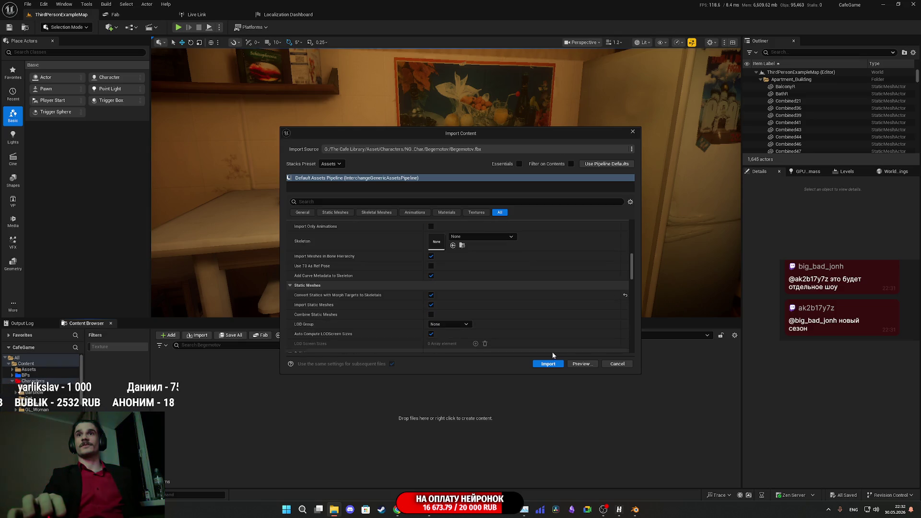
click(549, 364)
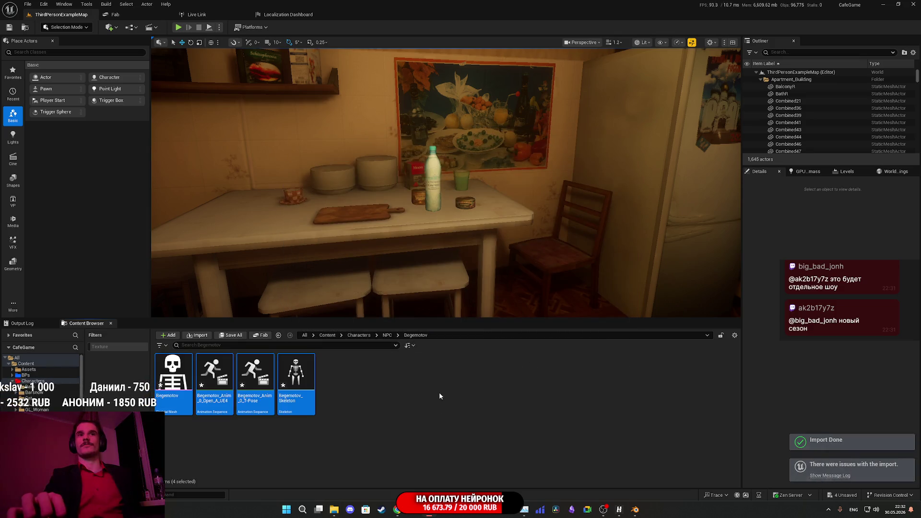
Select both Begemotov animation sequences and delete them, confirming in Delete Assets
ctrl+click(231, 373)
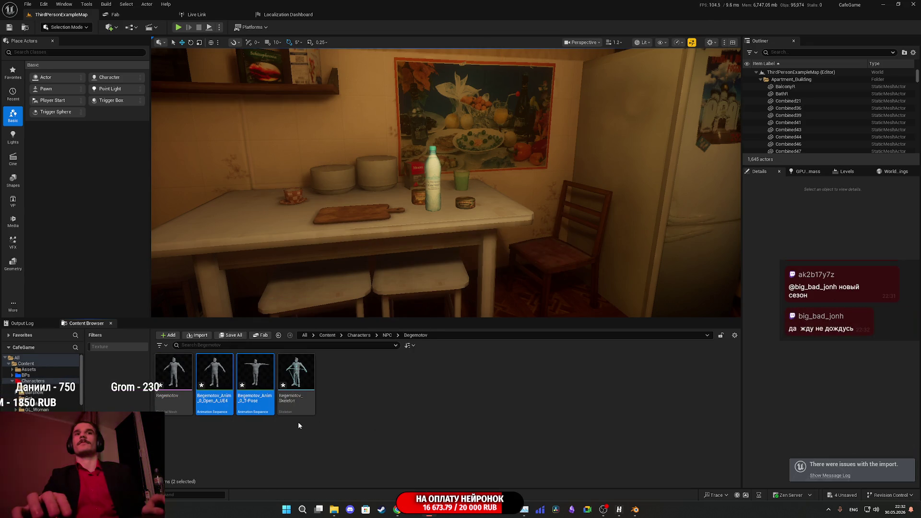
key(Delete)
click(434, 370)
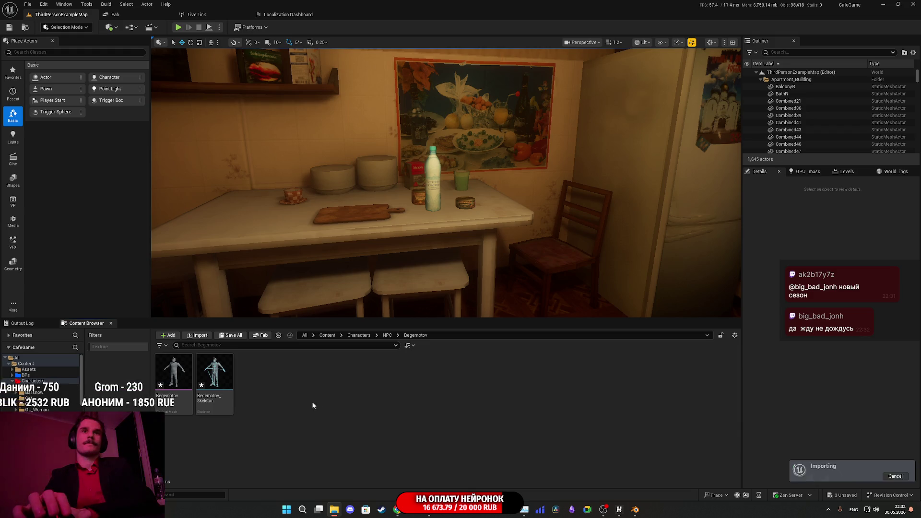
Open the B_M material from the NPC > Homeless1 folder
click(388, 335)
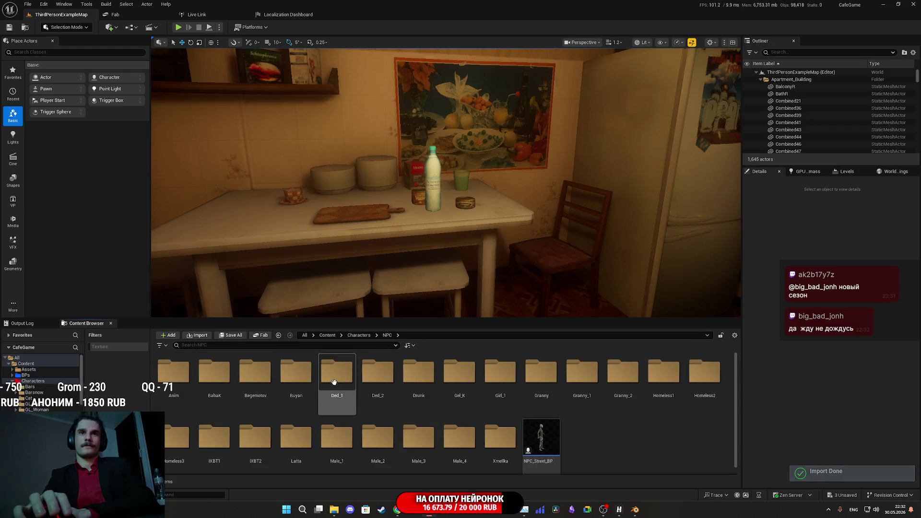
scroll(480, 432, down, 1)
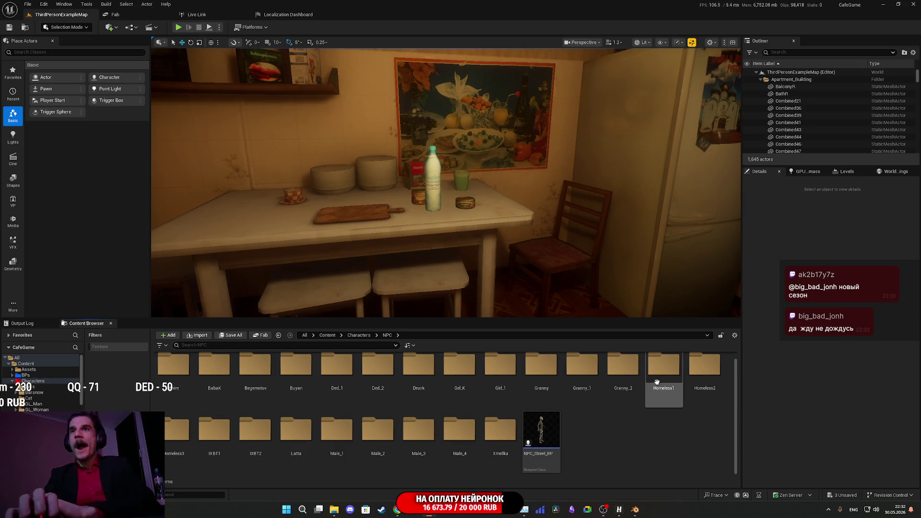
double_click(664, 367)
scroll(614, 458, up, 1)
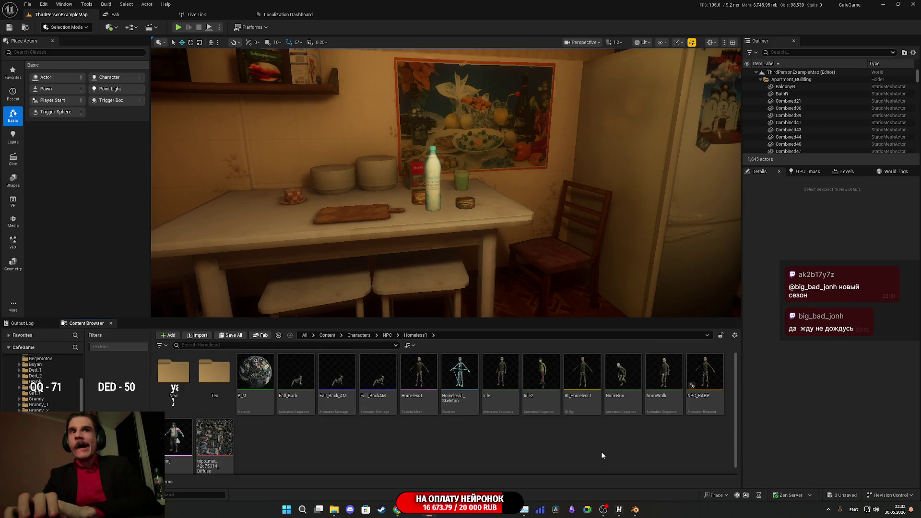
click(256, 381)
double_click(256, 382)
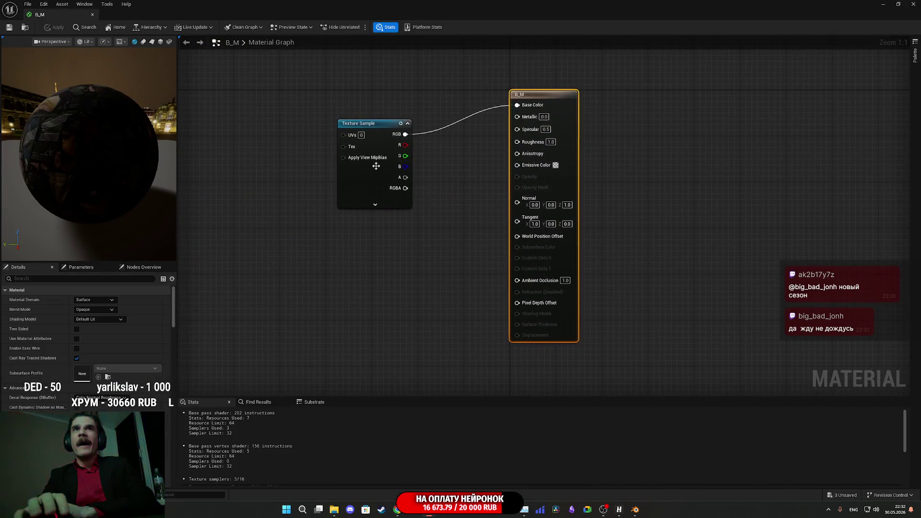
Convert the Texture Sample node into a parameter named BC, then close the material editor
click(372, 184)
right_click(372, 184)
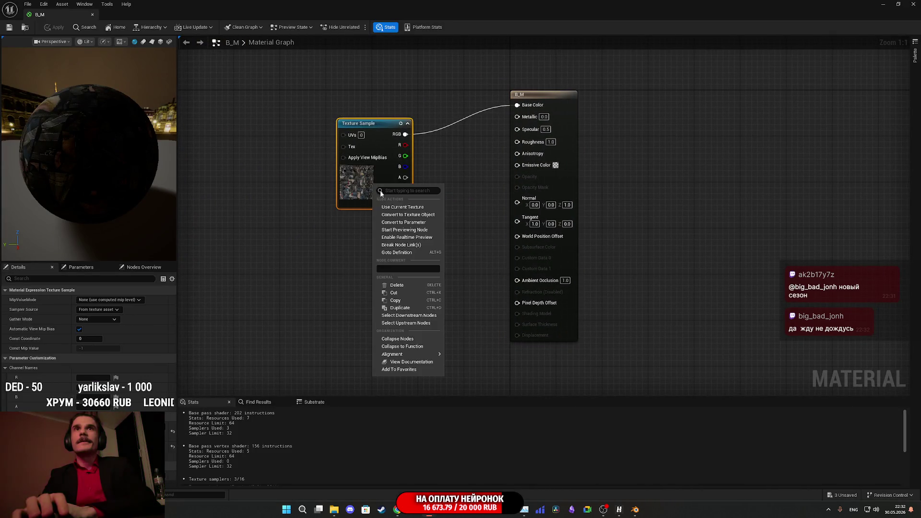
click(405, 224)
text(C)
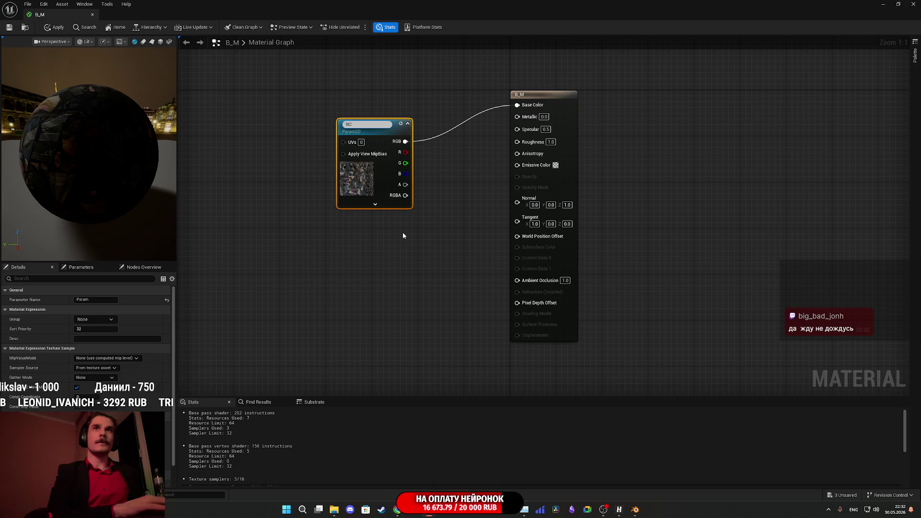
key(Return)
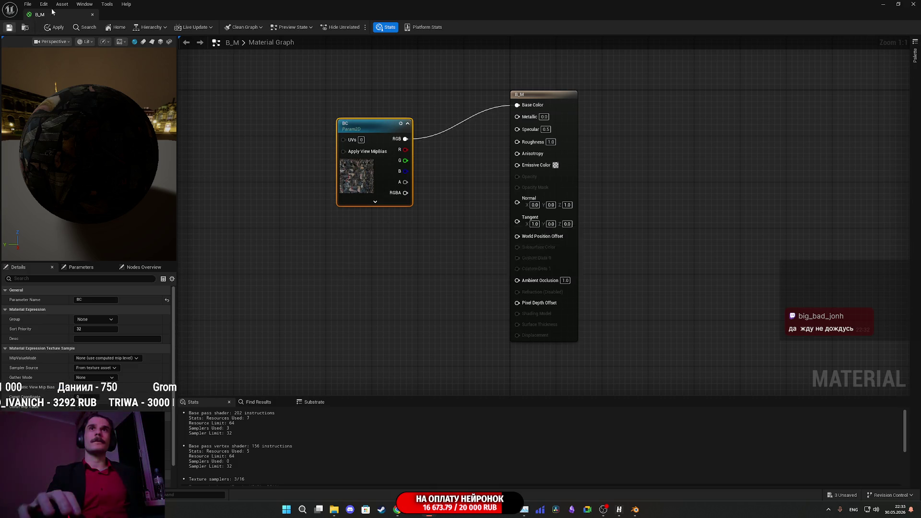
click(913, 5)
right_click(263, 379)
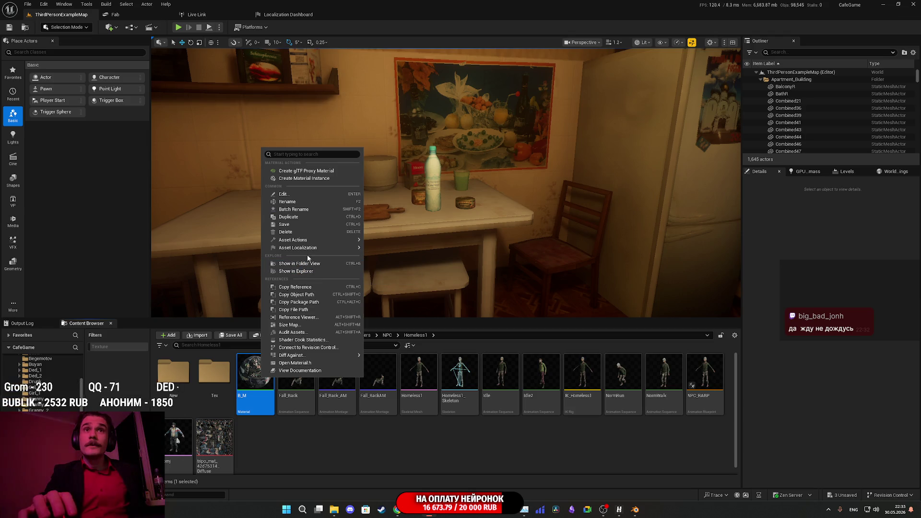
Make a B_M material instance named Beg_M and move it into the Begemotov folder
click(300, 178)
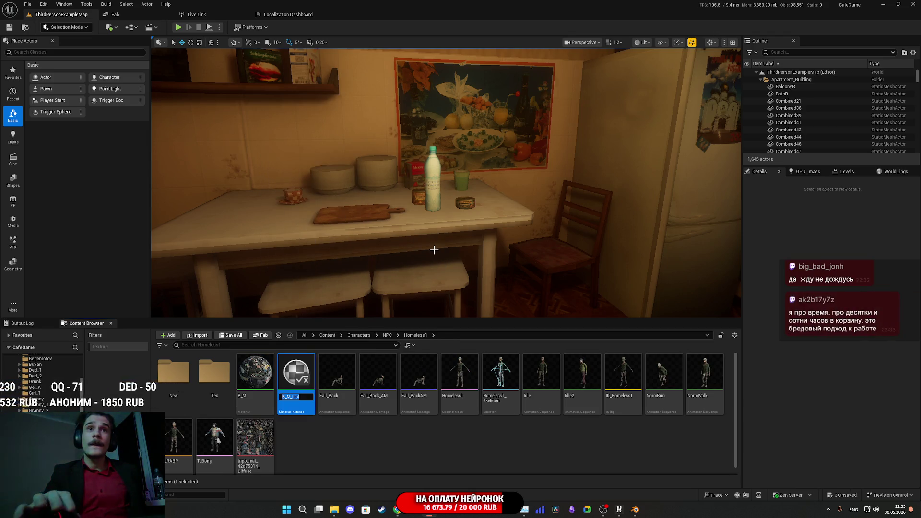
key(BackSpace)
text(B_M)
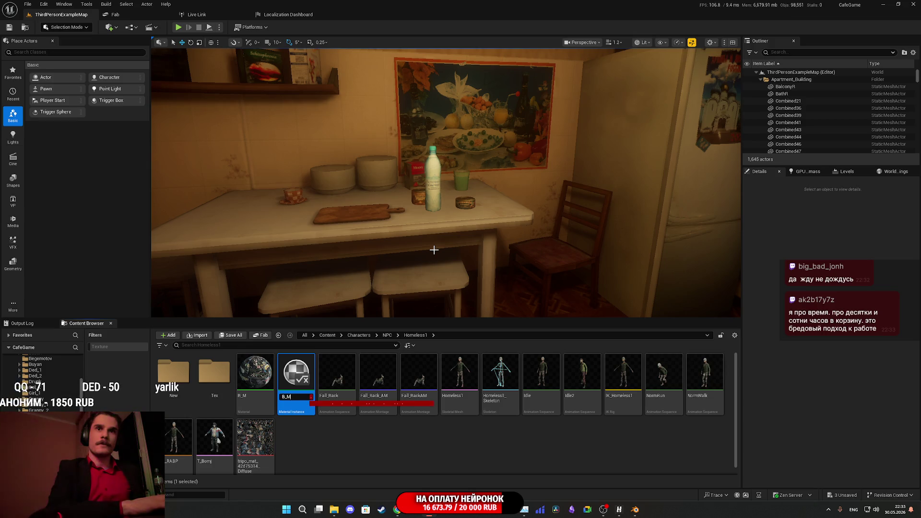
text(eg)
key(Return)
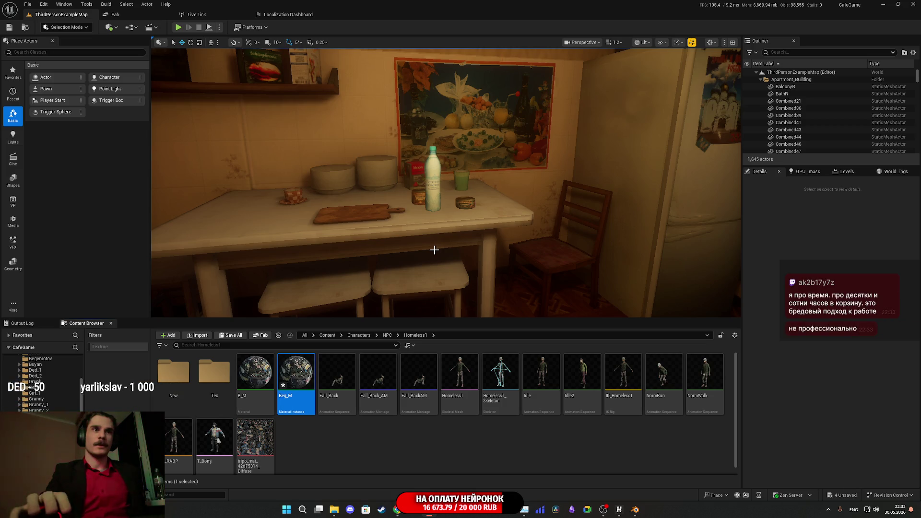
drag(296, 378, 83, 395)
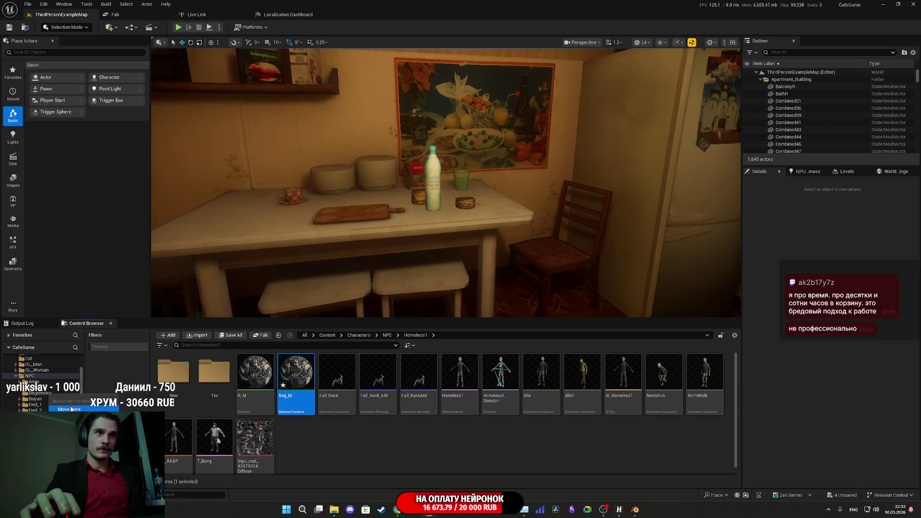
click(71, 409)
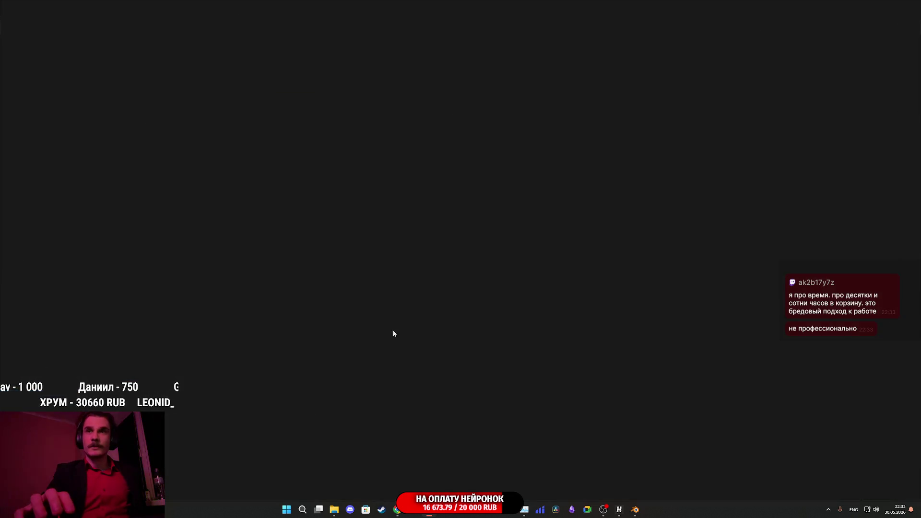
Set Texture Group to 8 Bit Data, tick sRGB, and reset Compression Settings to Default
click(807, 136)
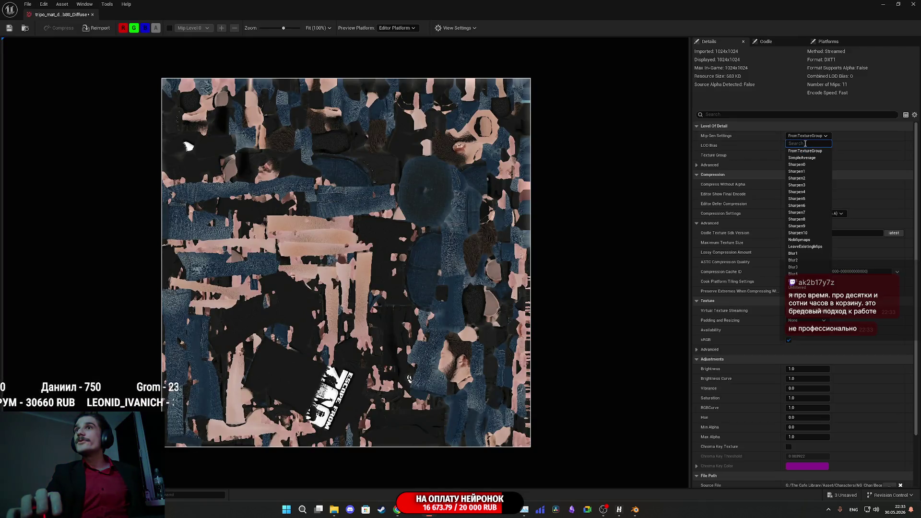
click(807, 155)
click(807, 155)
scroll(809, 206, down, 3)
scroll(809, 222, down, 5)
click(810, 231)
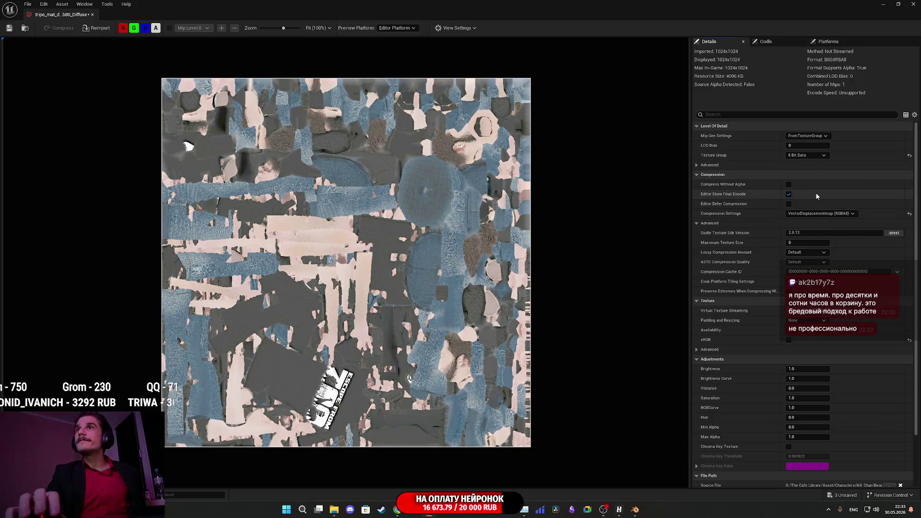
click(789, 340)
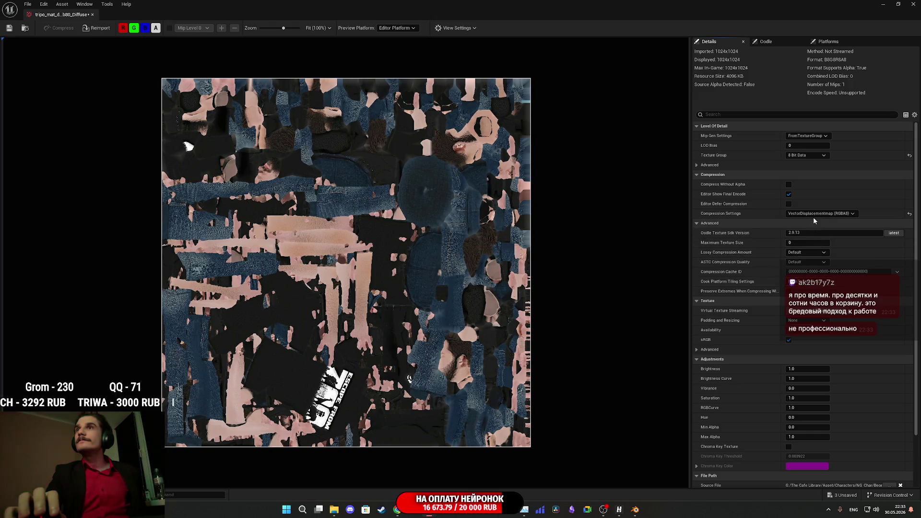
click(910, 213)
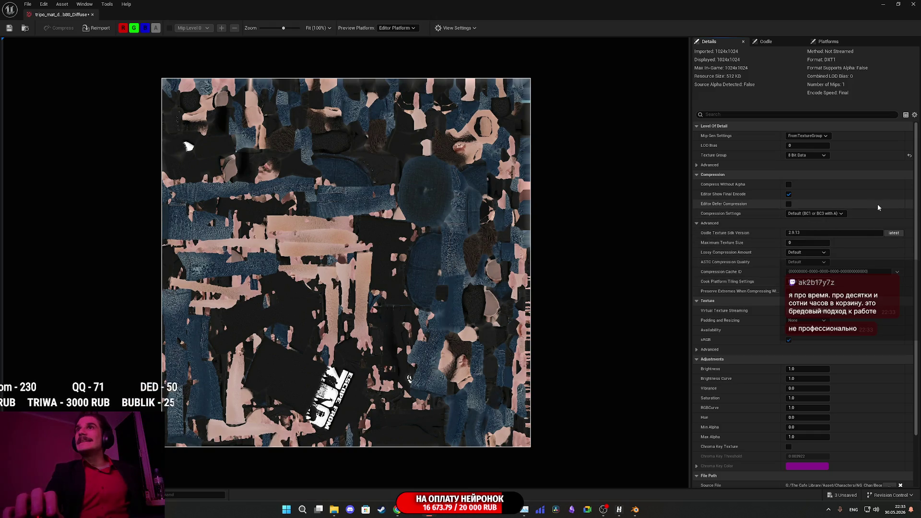
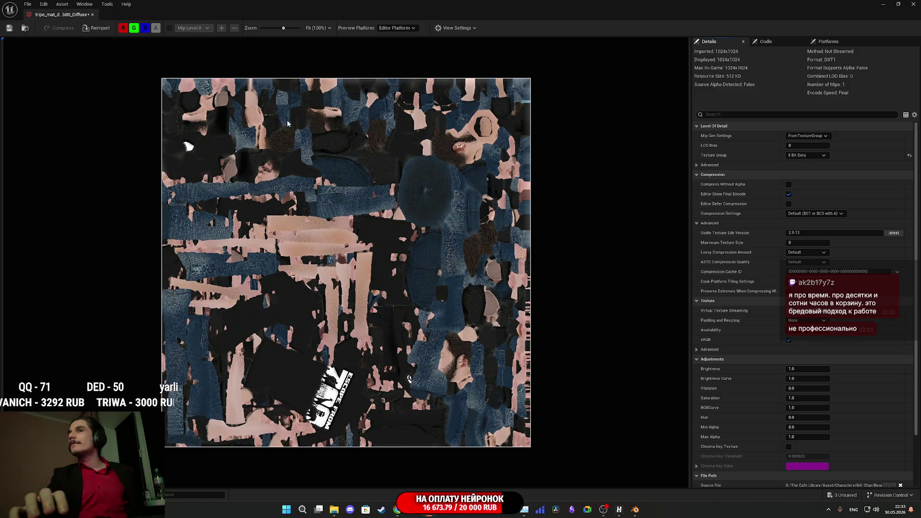
Set the diffuse texture's Mip Gen Settings to SimpleAverage, save it, and close its editor
click(9, 28)
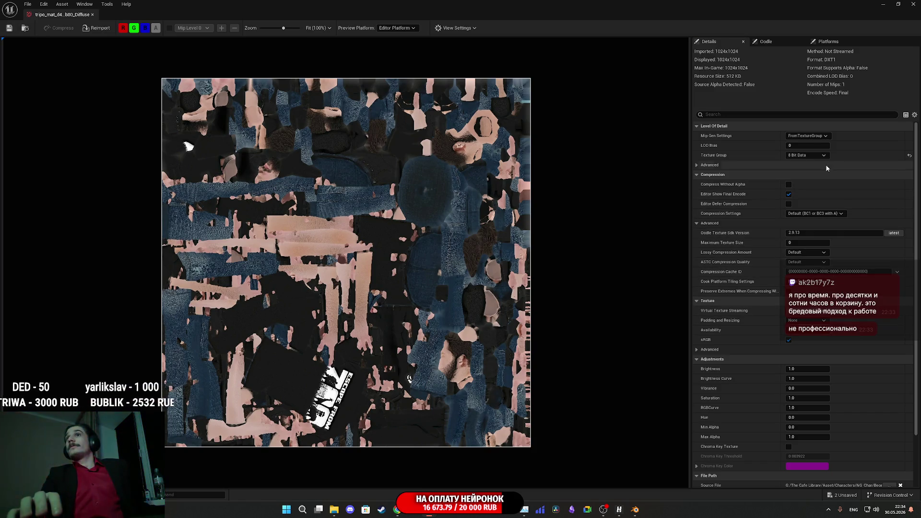
click(813, 135)
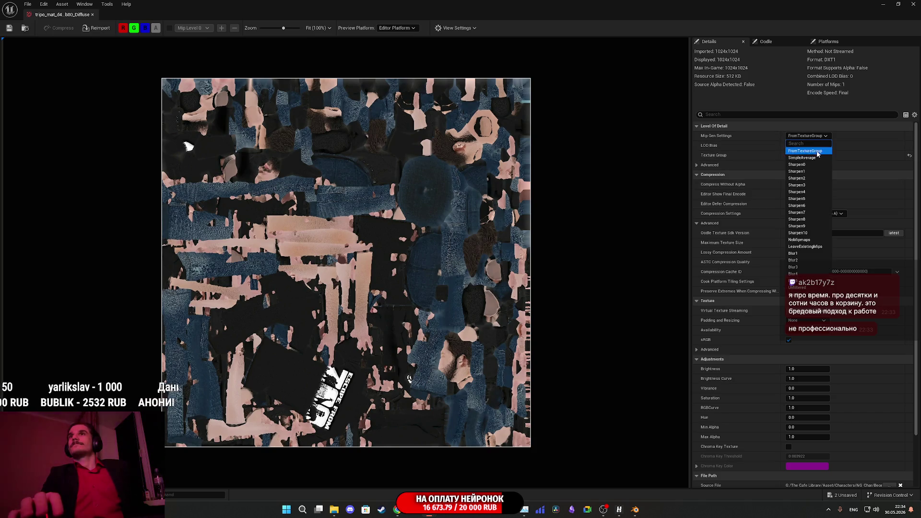
click(806, 151)
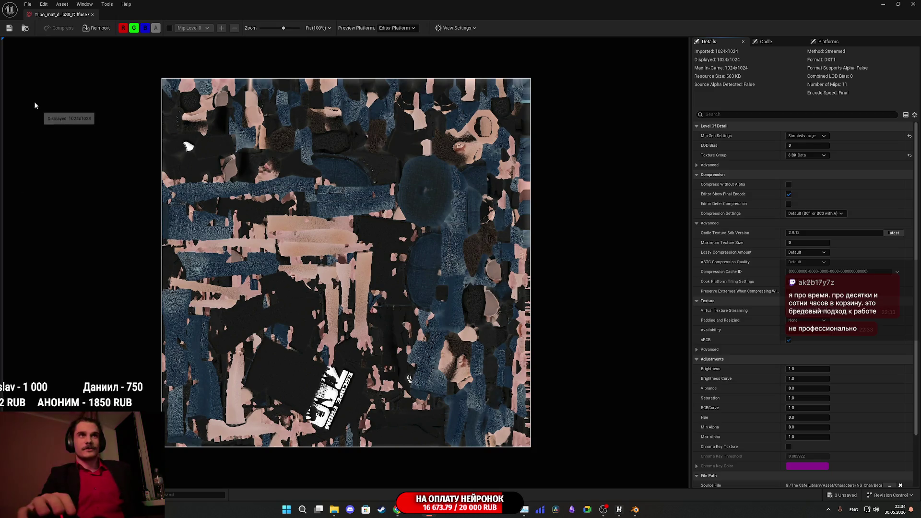
click(9, 28)
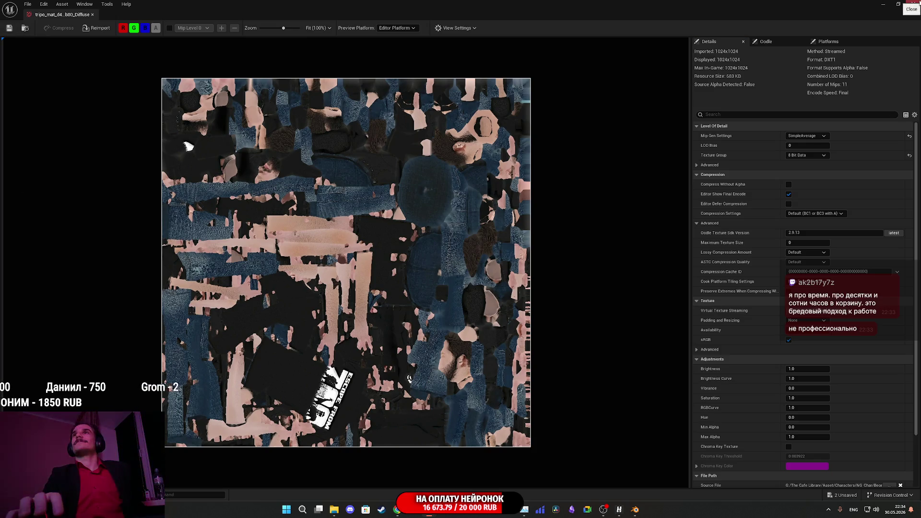
click(913, 4)
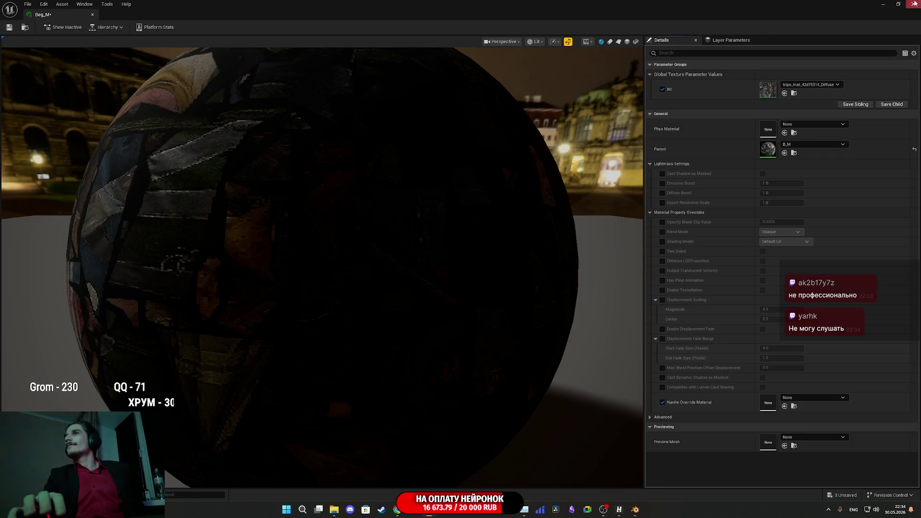
Assign tripo_mat_d4116b80_Diffuse to Beg_M's BC slot, save the material, and open Begemotov
click(898, 4)
click(298, 379)
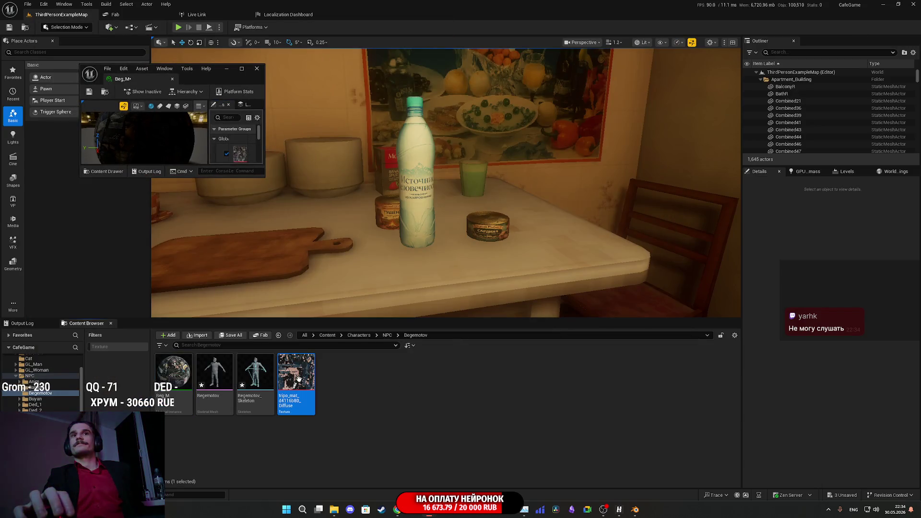
double_click(205, 78)
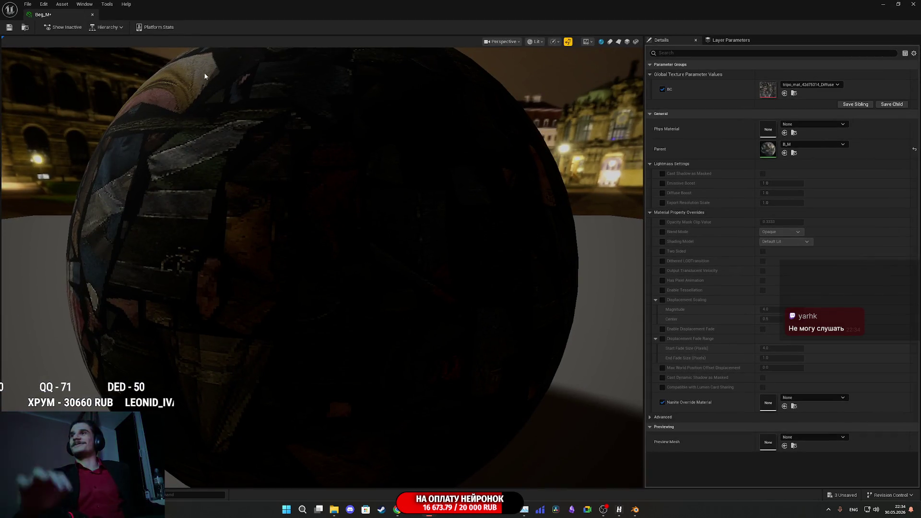
click(785, 93)
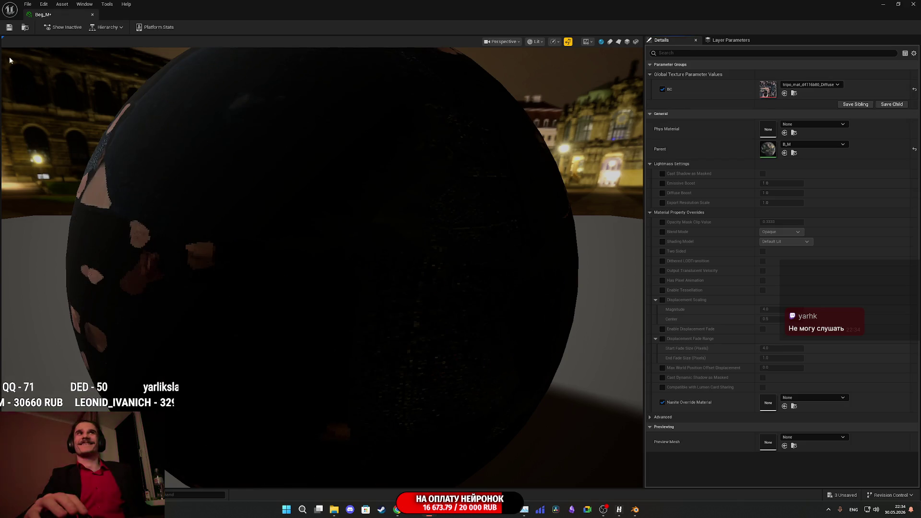
click(9, 27)
click(913, 3)
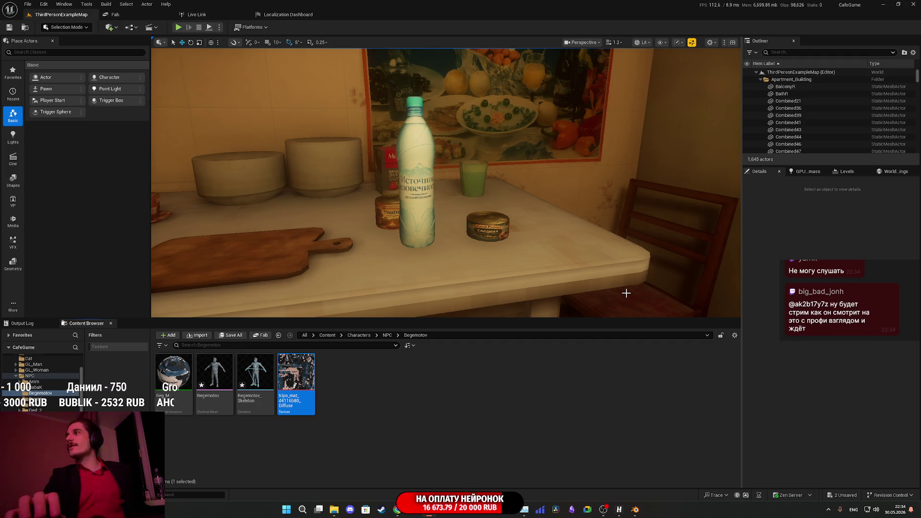
click(208, 386)
double_click(208, 385)
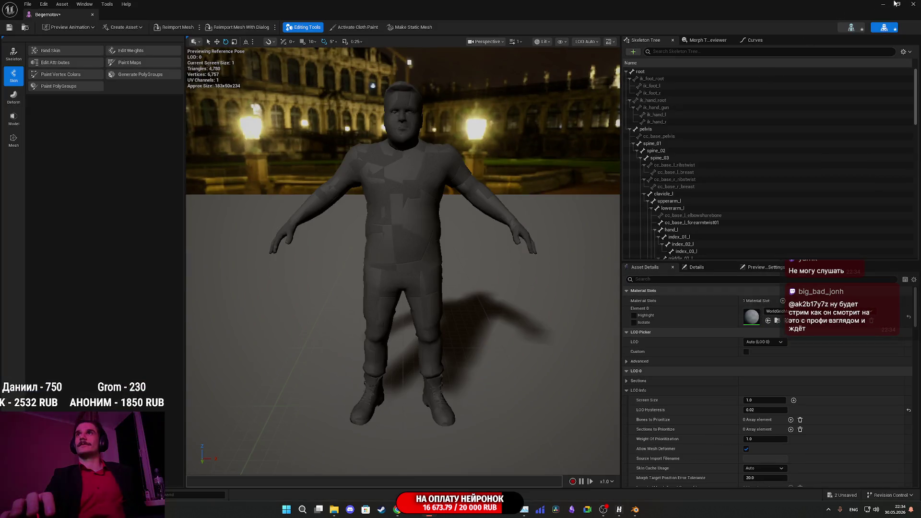
click(896, 4)
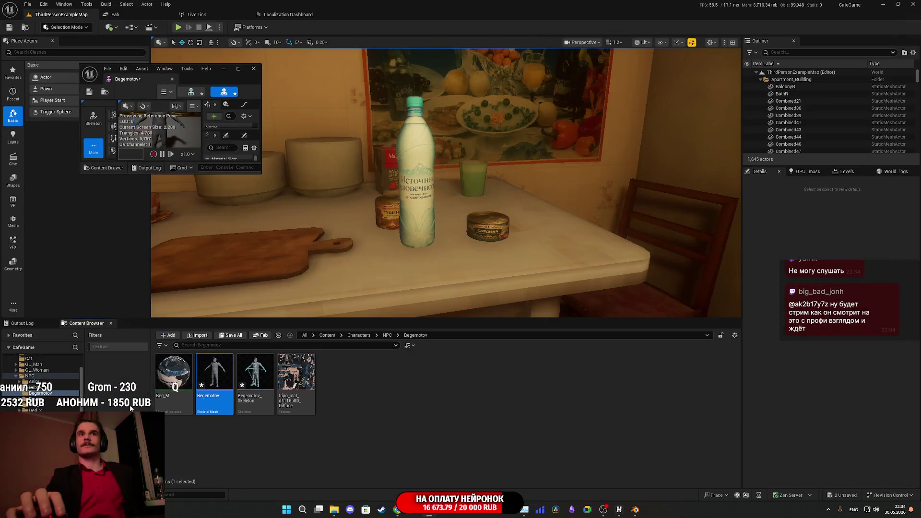
double_click(205, 78)
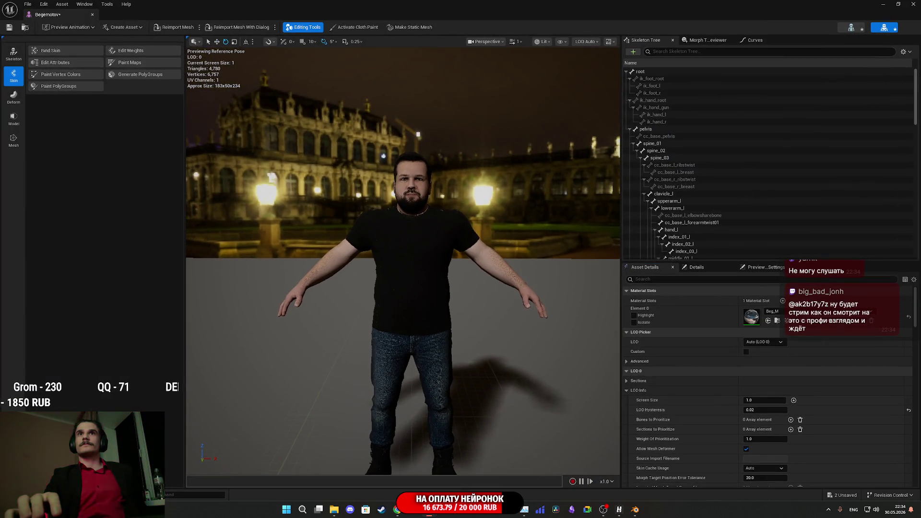
scroll(403, 259, up, 3)
scroll(403, 259, up, 5)
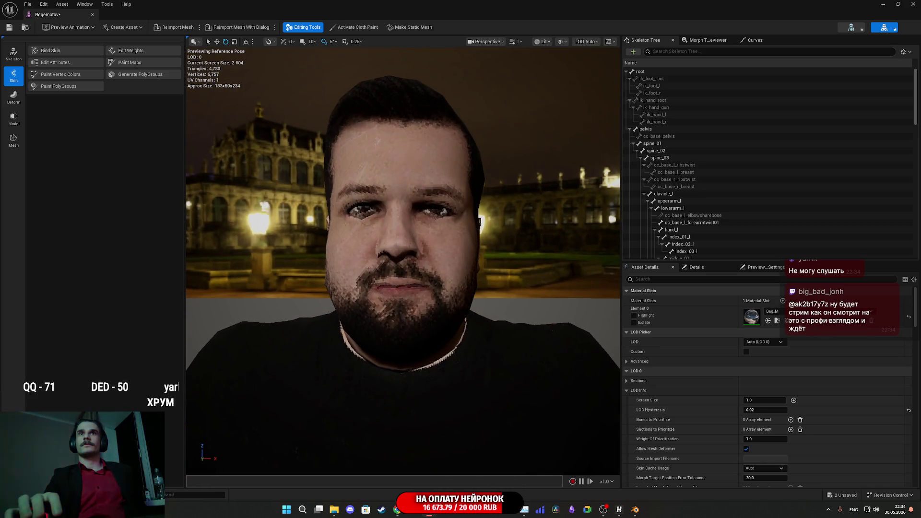
drag(403, 259, 376, 283)
scroll(479, 275, up, 8)
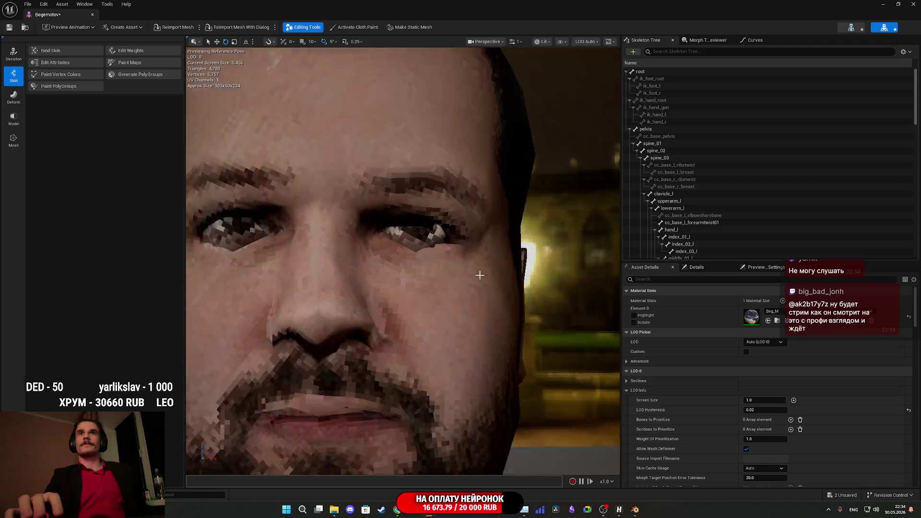
scroll(480, 275, down, 8)
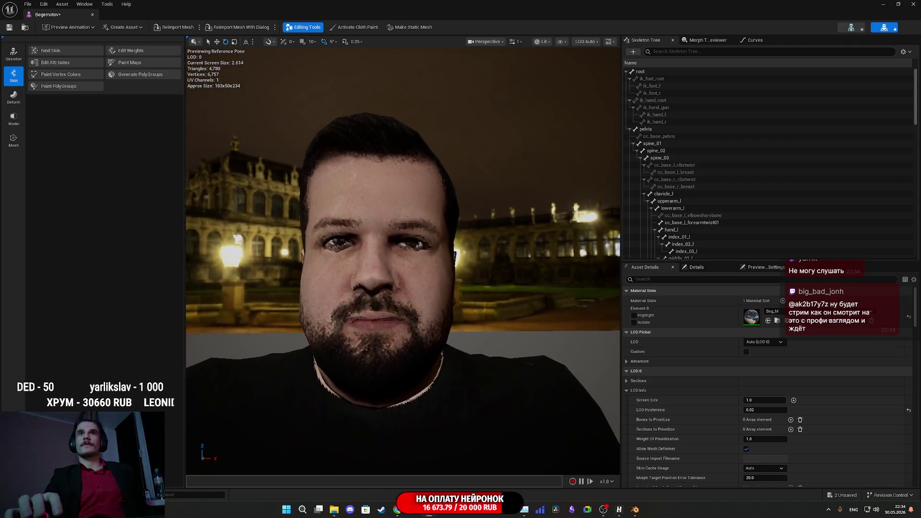
drag(478, 276, 477, 276)
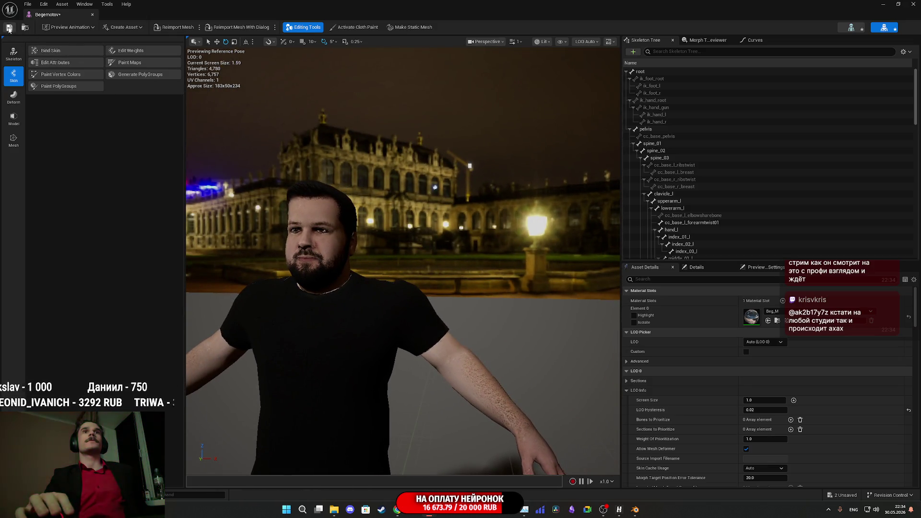
Switch to Blender and delete the old character mesh
key(alt+Tab)
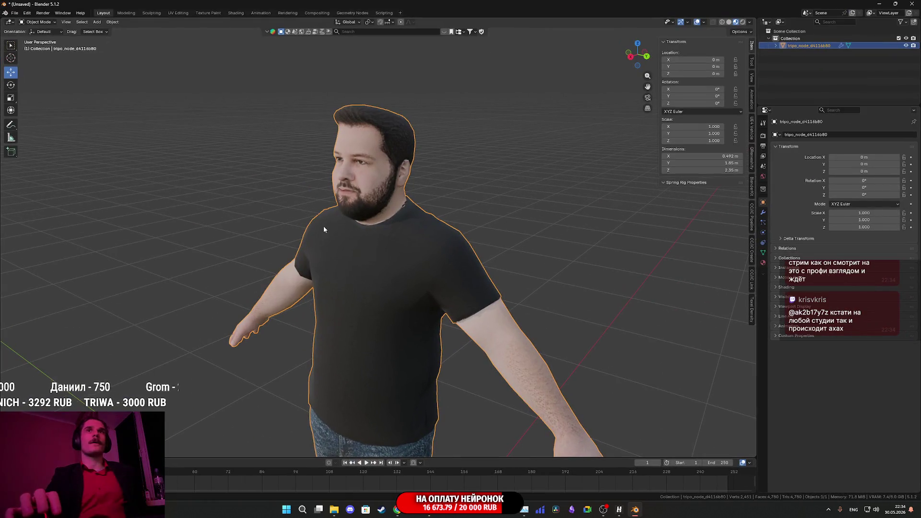
mouse_move(324, 226)
mouse_down()
mouse_move(399, 191)
mouse_move(394, 204)
mouse_up()
scroll(395, 208, down, 4)
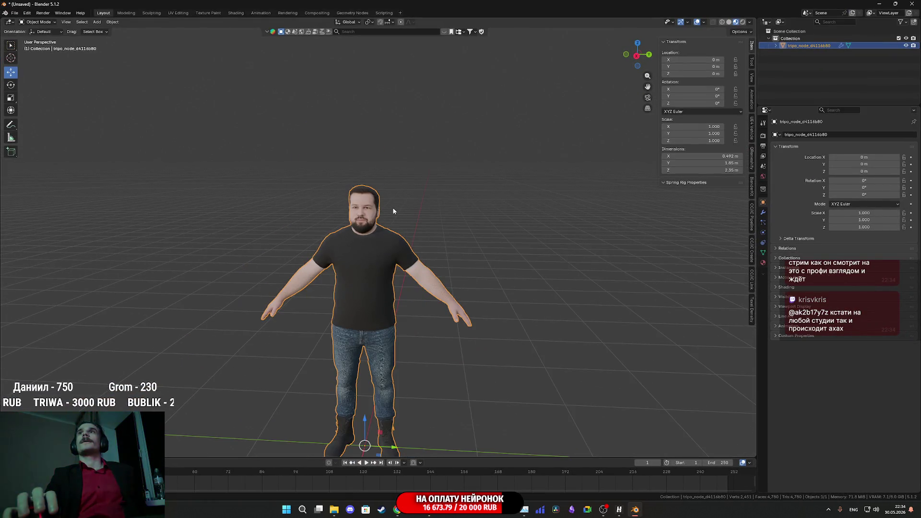
key(Delete)
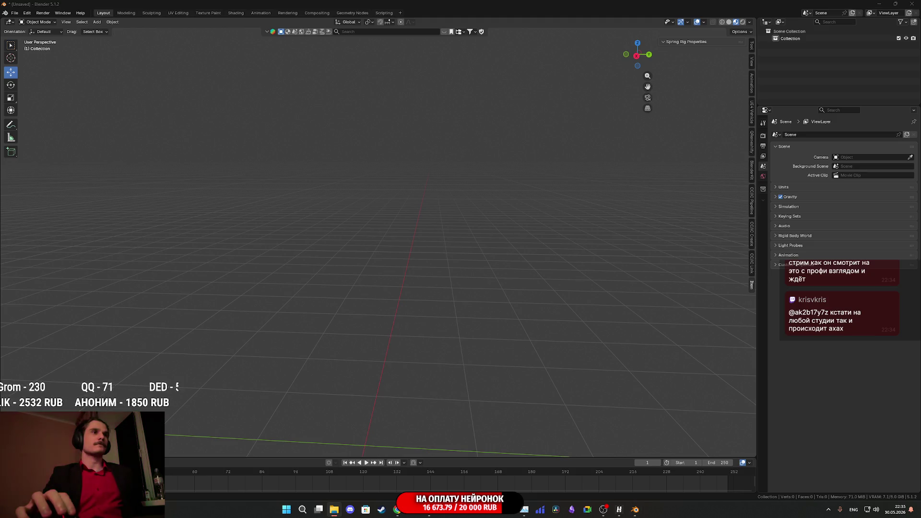
Import Begemotov.fbx with its armature and enter Edit Mode on the face mesh
drag(387, 384, 386, 383)
click(363, 491)
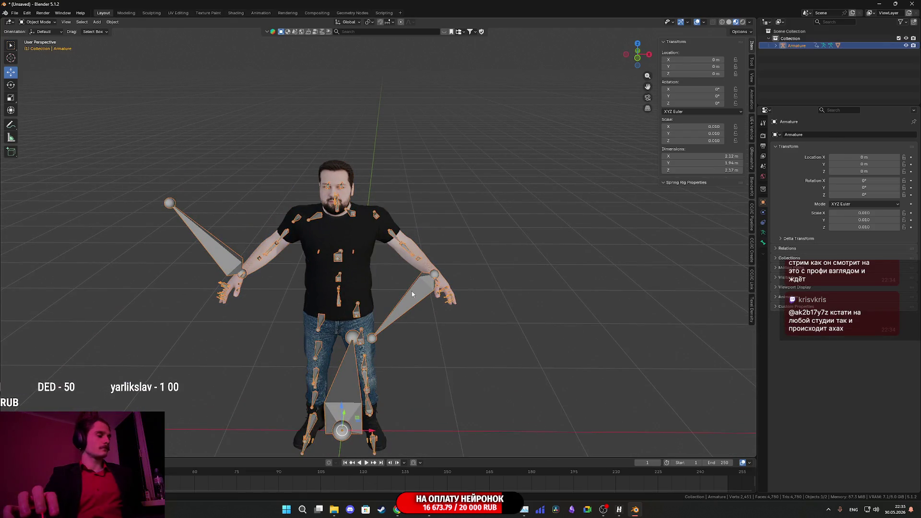
key(ctrl+z)
scroll(382, 222, up, 10)
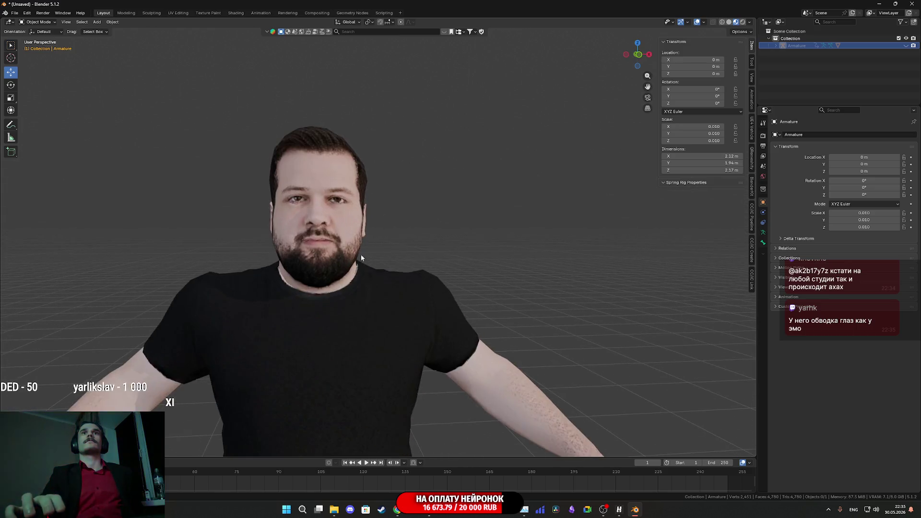
scroll(346, 261, down, 1)
click(308, 179)
key(Tab)
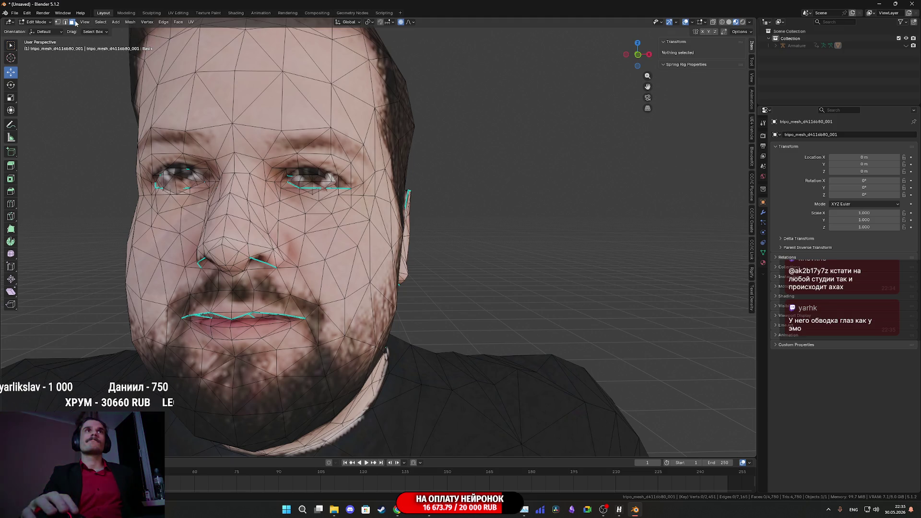
Select the linked eye geometry, then clear the selection and view the side of the head
click(306, 180)
key(l)
key(l)
key(alt+a)
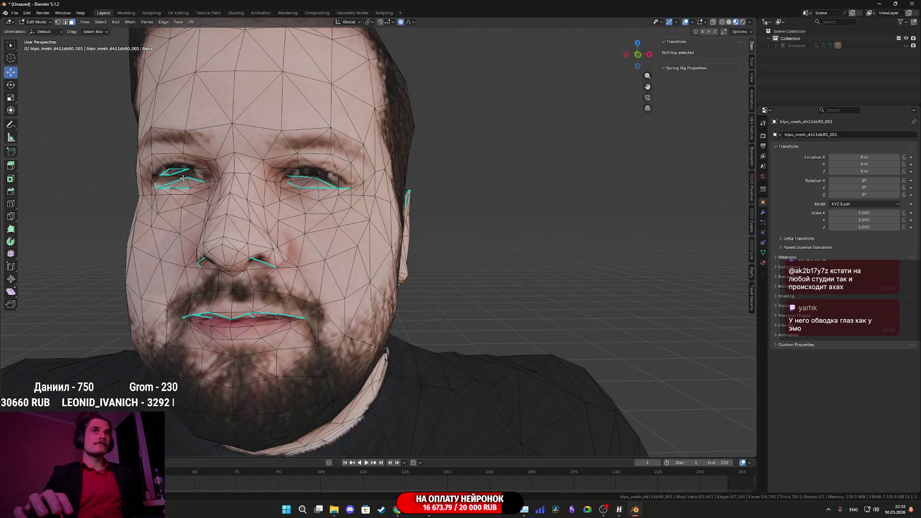
drag(300, 221, 271, 214)
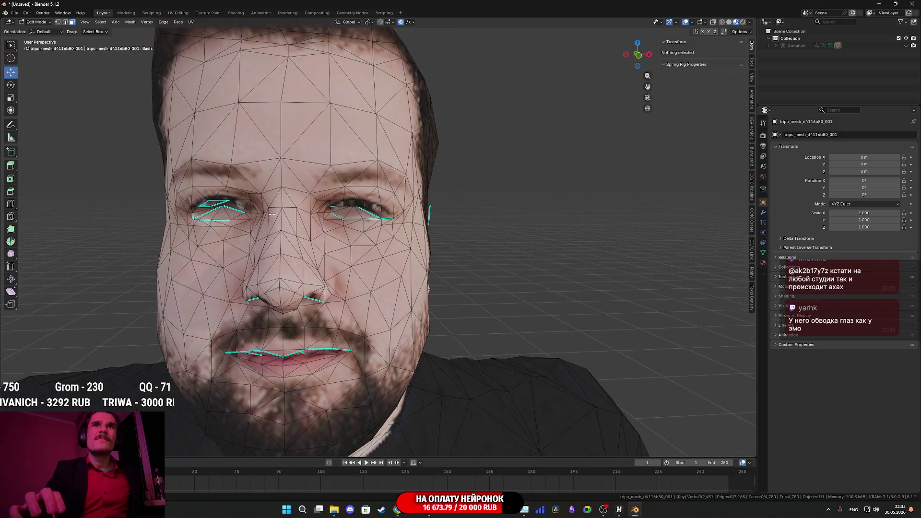
key(ctrl+z)
key(alt+a)
drag(465, 225, 436, 228)
scroll(437, 228, up, 3)
scroll(438, 234, down, 2)
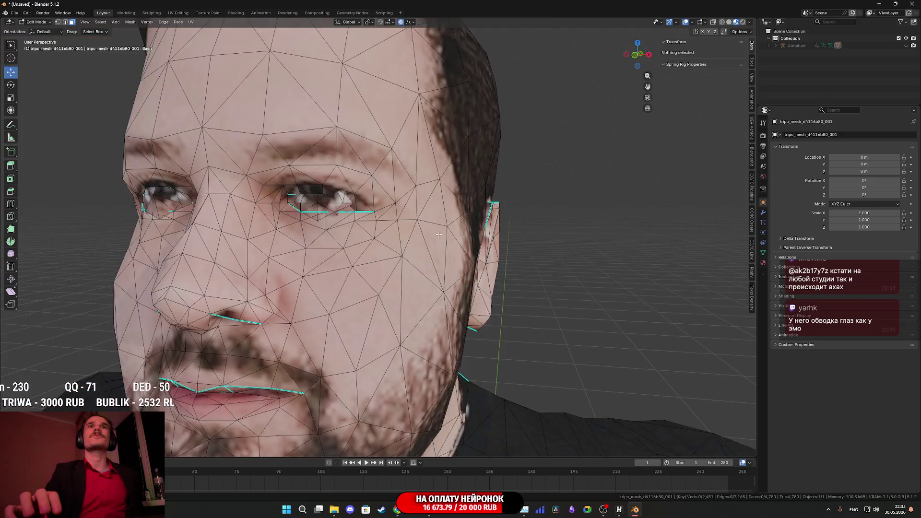
scroll(437, 235, up, 4)
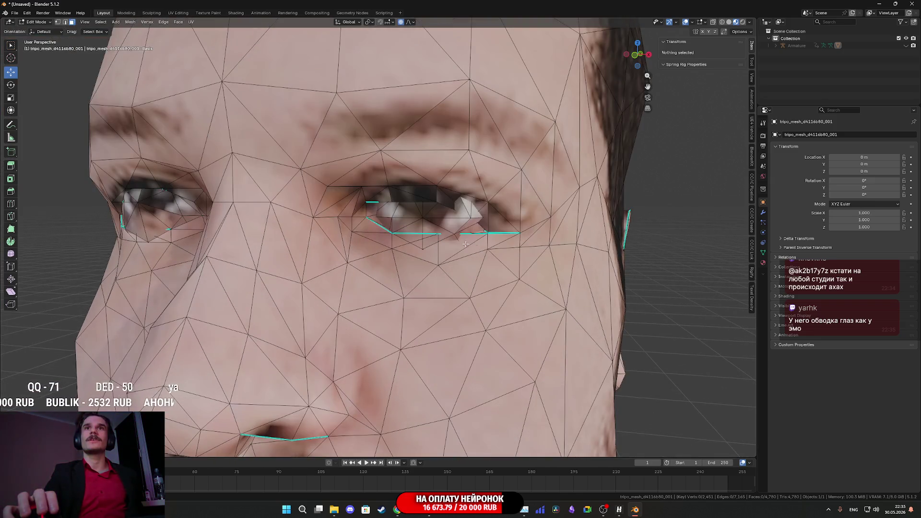
Select the triangle faces just below the eye
click(428, 244)
scroll(432, 244, down, 3)
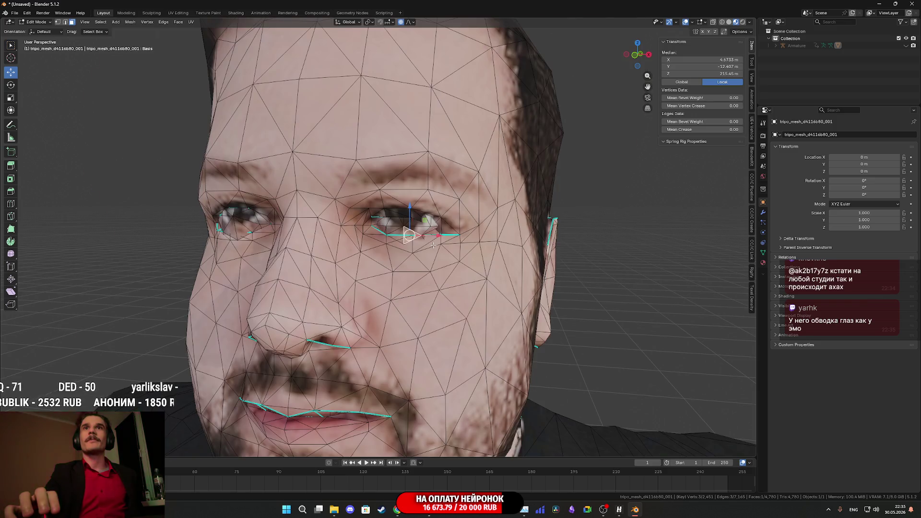
scroll(436, 245, up, 6)
shift+click(472, 211)
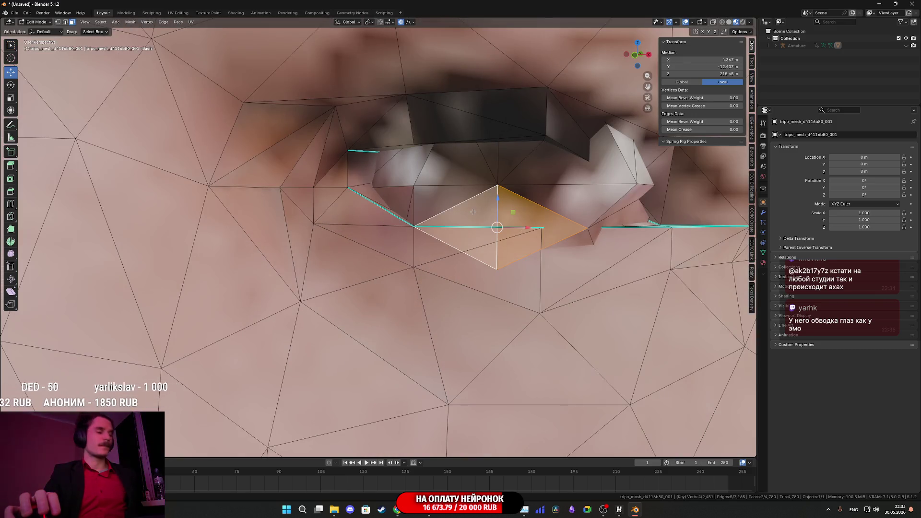
key(alt+a)
click(493, 209)
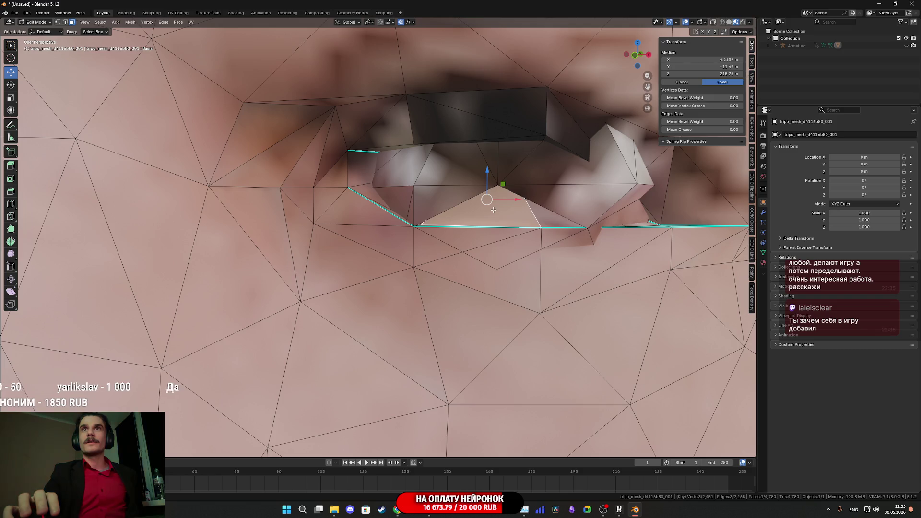
scroll(494, 211, down, 5)
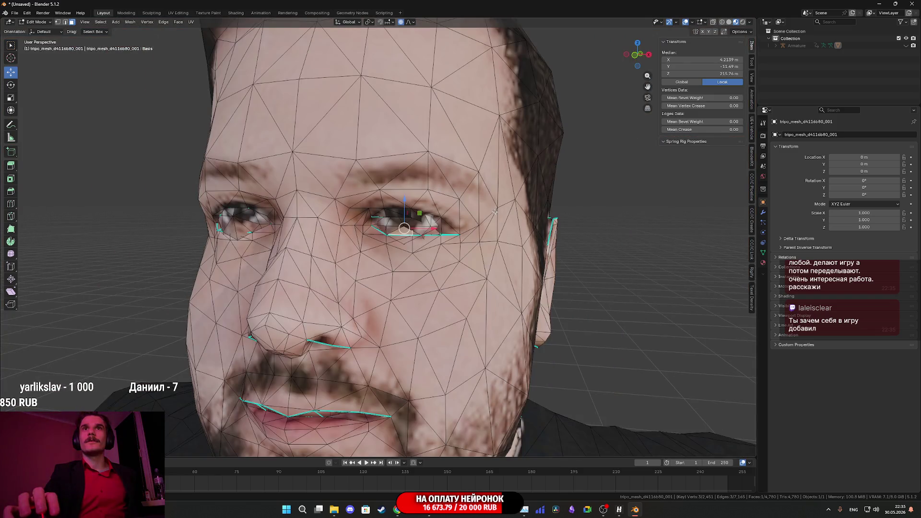
scroll(489, 213, up, 10)
shift+click(485, 212)
scroll(475, 221, down, 10)
mouse_move(475, 221)
mouse_down()
mouse_move(524, 132)
mouse_move(469, 222)
mouse_up()
scroll(374, 250, up, 8)
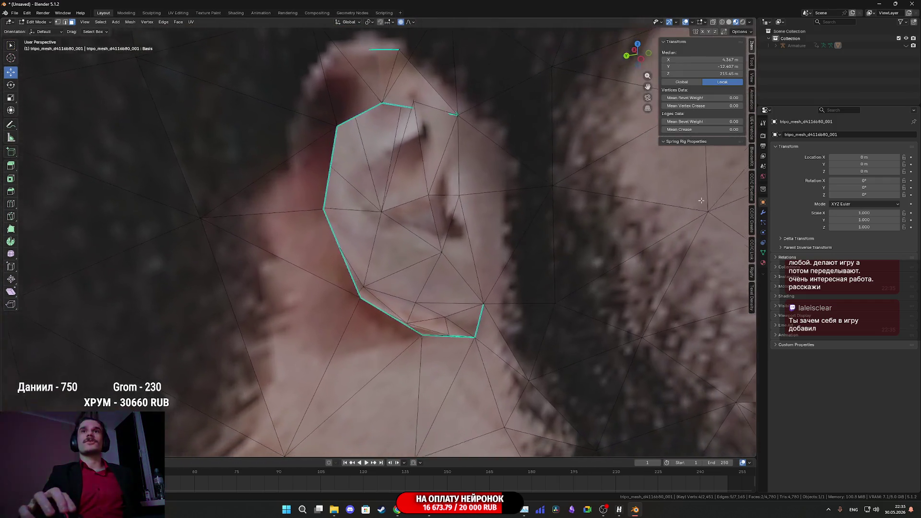
From the cheek side, select two faces below the eye
mouse_move(701, 201)
mouse_down()
mouse_move(681, 266)
mouse_move(115, 245)
mouse_move(376, 198)
mouse_move(378, 306)
mouse_up()
scroll(377, 198, down, 4)
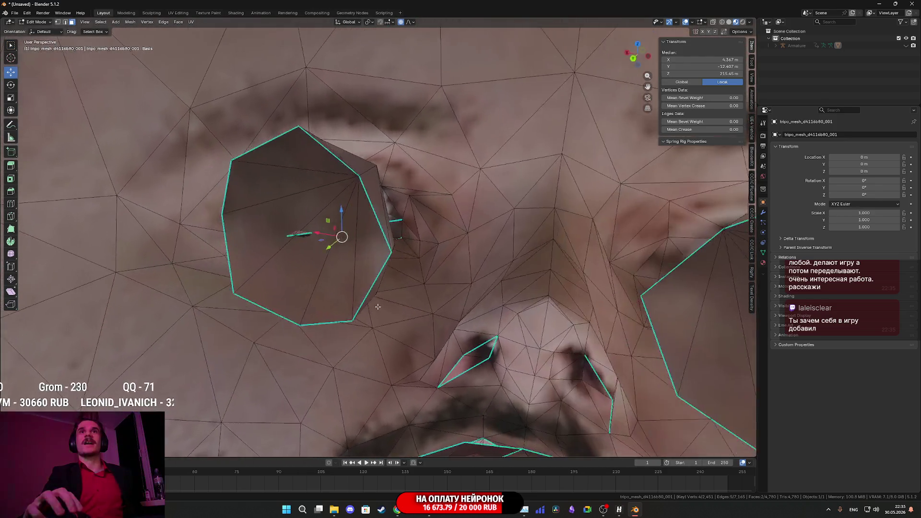
scroll(378, 306, down, 3)
scroll(467, 312, up, 10)
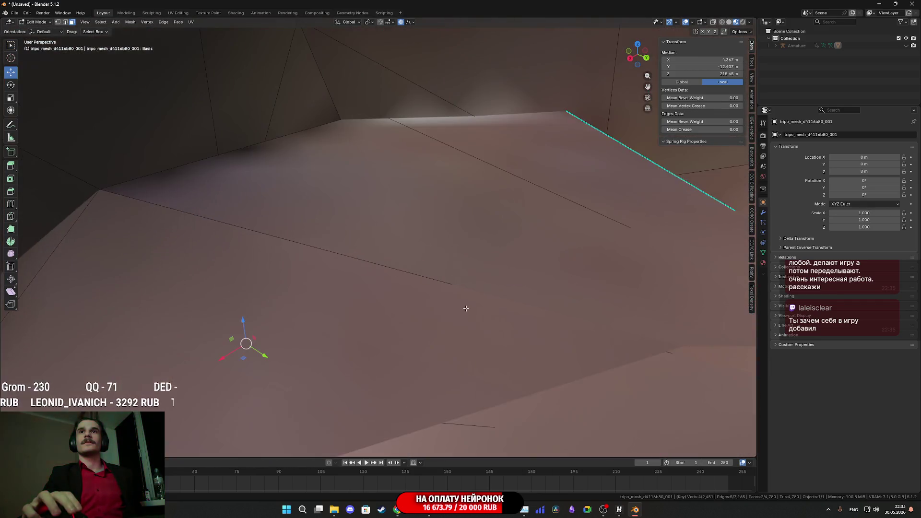
scroll(467, 309, down, 6)
scroll(477, 329, up, 6)
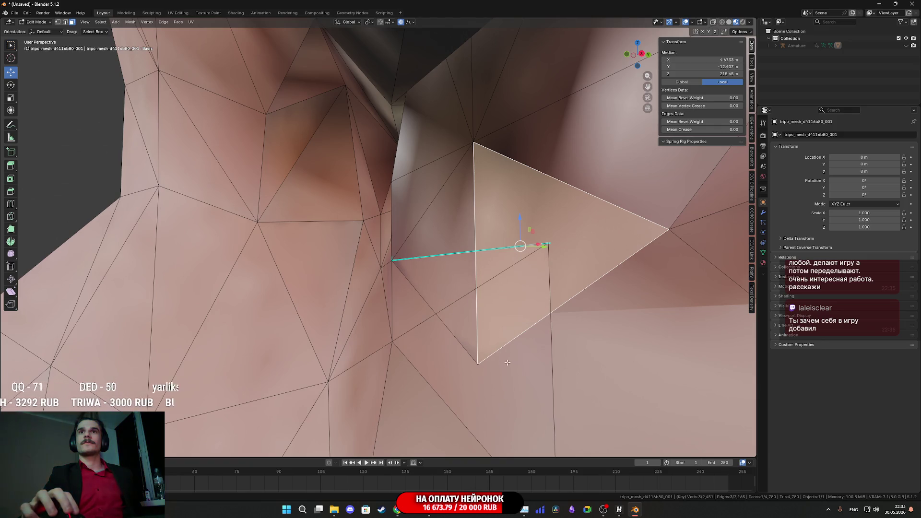
scroll(507, 362, down, 2)
shift+click(457, 334)
mouse_move(457, 334)
mouse_down()
mouse_move(428, 298)
mouse_move(450, 304)
mouse_up()
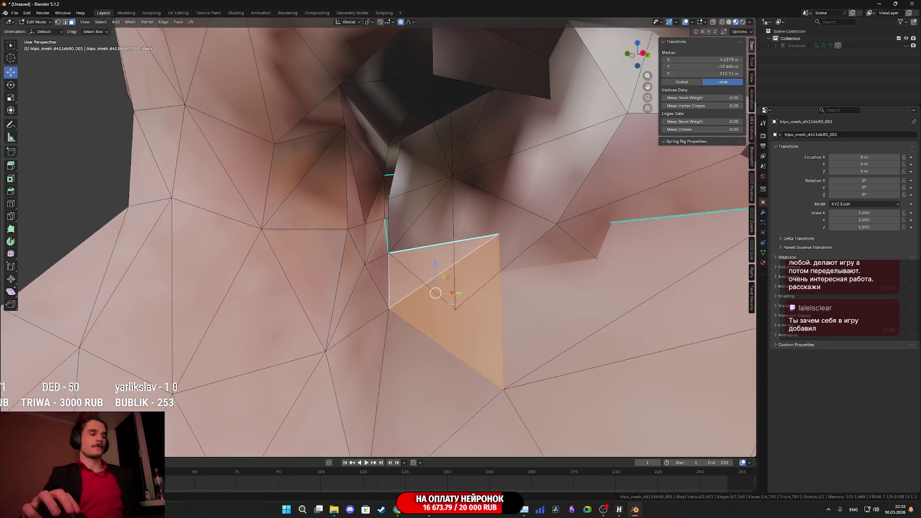
key(alt+a)
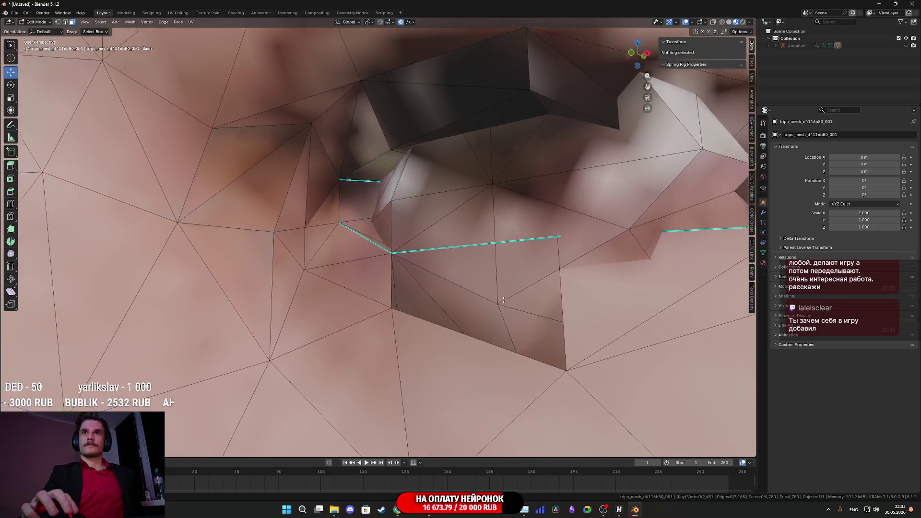
scroll(503, 300, down, 3)
mouse_move(503, 300)
mouse_down()
mouse_move(467, 304)
mouse_move(236, 105)
mouse_up()
key(ctrl+z)
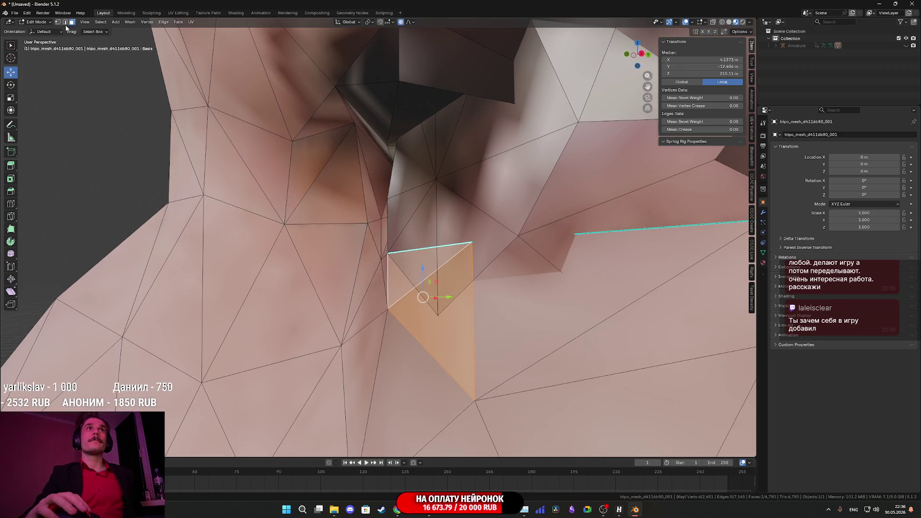
Move a vertex below the eye along Y with proportional editing, then return to Object Mode
click(57, 22)
click(437, 314)
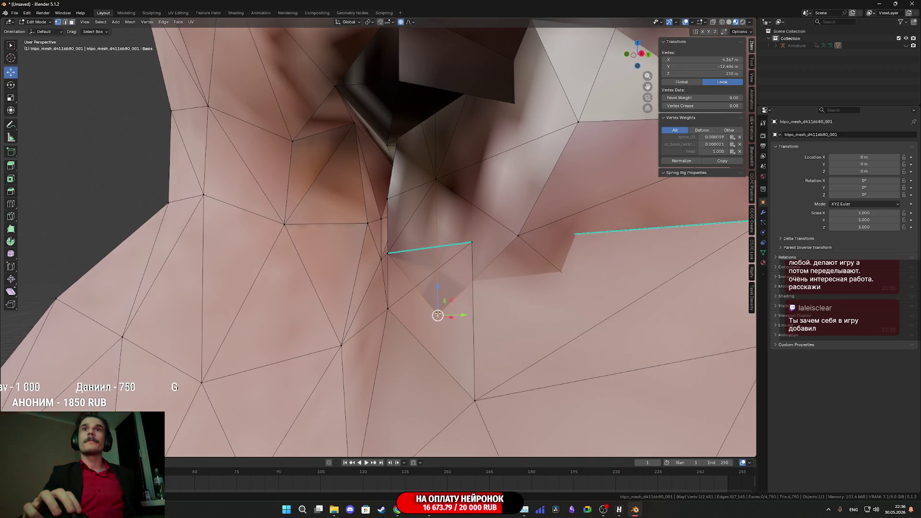
mouse_move(461, 314)
mouse_down()
mouse_move(450, 309)
mouse_move(484, 294)
mouse_up()
scroll(451, 314, up, 15)
click(528, 255)
scroll(480, 296, up, 4)
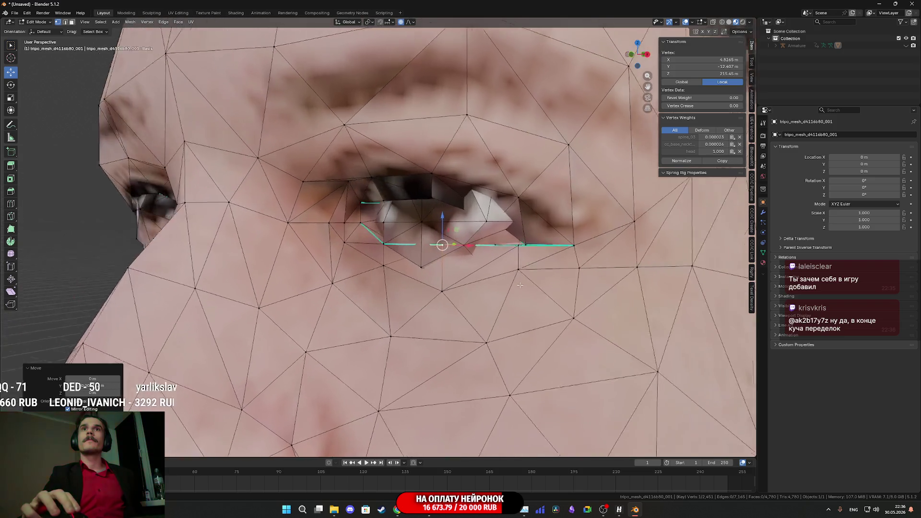
scroll(520, 285, down, 3)
key(Tab)
scroll(537, 286, up, 3)
scroll(545, 286, down, 6)
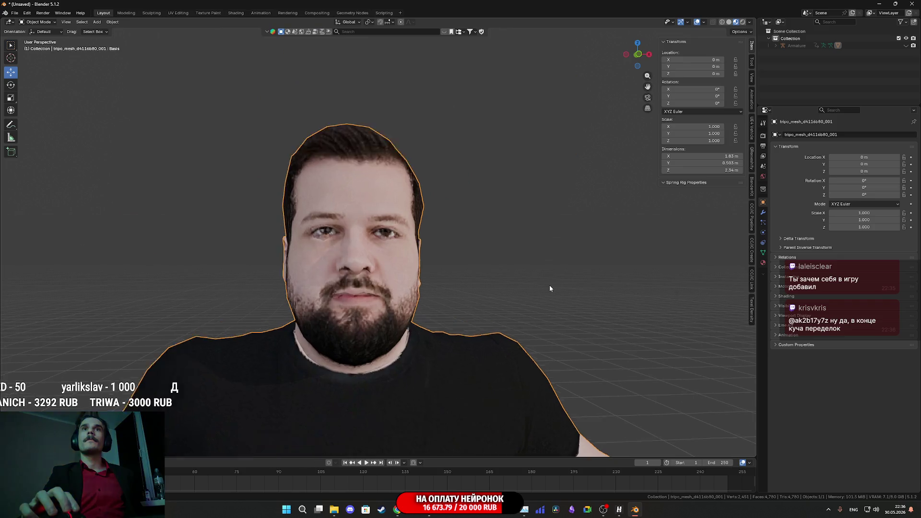
Unhide the armature alongside the character mesh with Alt+H
scroll(550, 288, up, 4)
scroll(564, 283, down, 3)
scroll(542, 293, up, 3)
scroll(539, 295, down, 3)
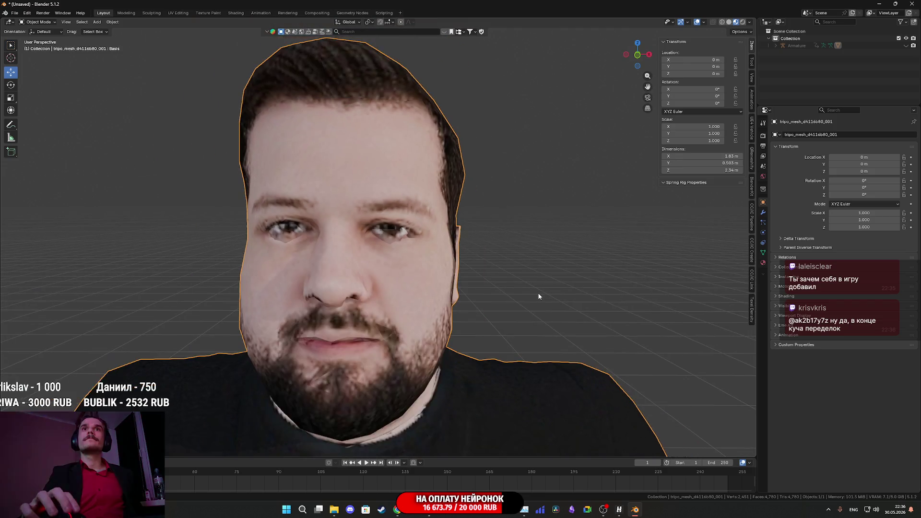
scroll(538, 295, down, 3)
scroll(537, 292, up, 2)
mouse_move(537, 292)
mouse_down()
mouse_move(465, 287)
mouse_move(568, 277)
mouse_move(542, 289)
mouse_move(517, 280)
mouse_move(526, 287)
mouse_move(508, 309)
mouse_up()
scroll(542, 289, down, 2)
scroll(508, 309, down, 3)
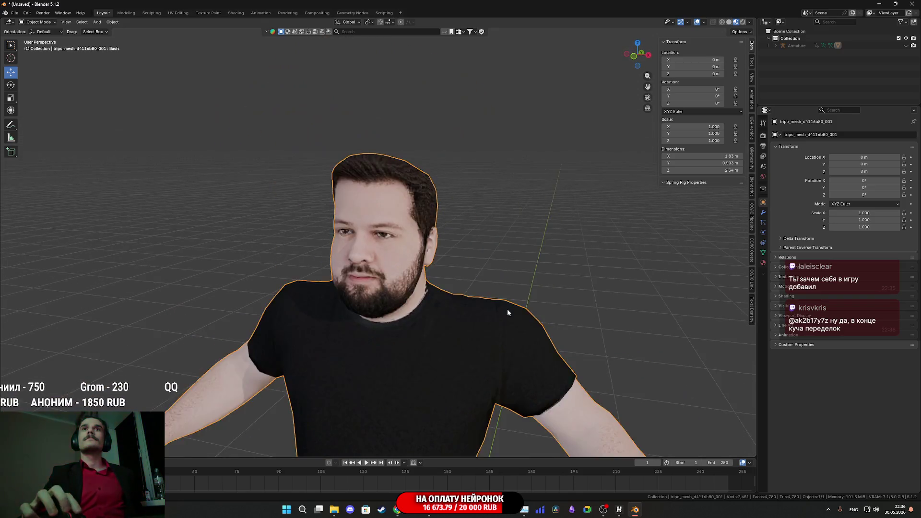
scroll(502, 309, down, 4)
key(alt+h)
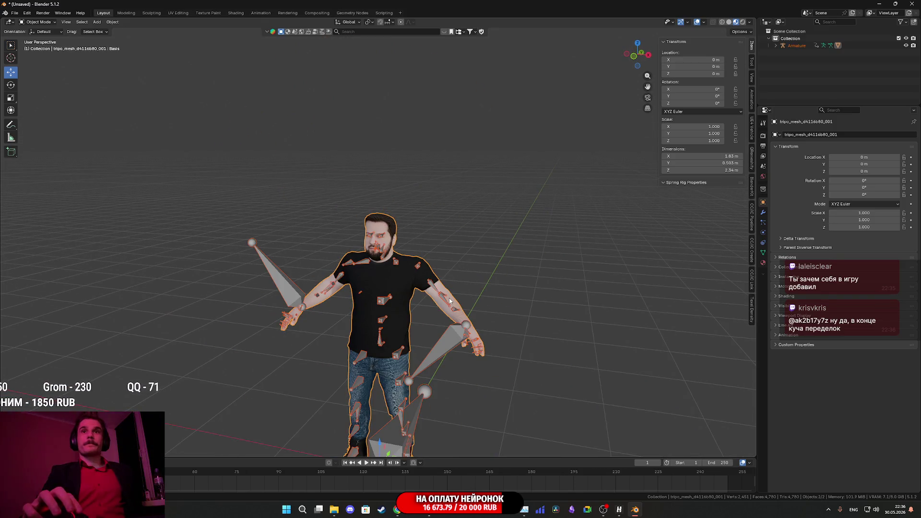
Export the scene as FBX, overwriting Begemotov.fbx
click(17, 13)
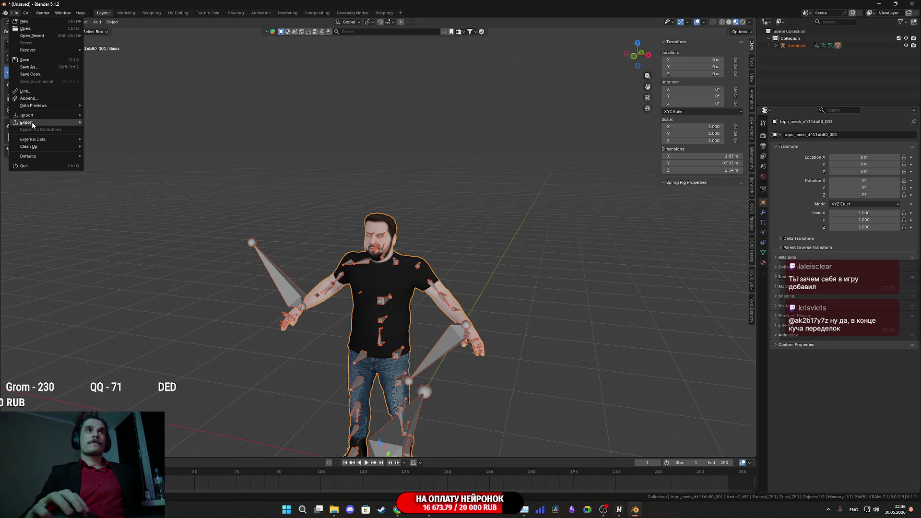
mouse_move(41, 123)
click(123, 180)
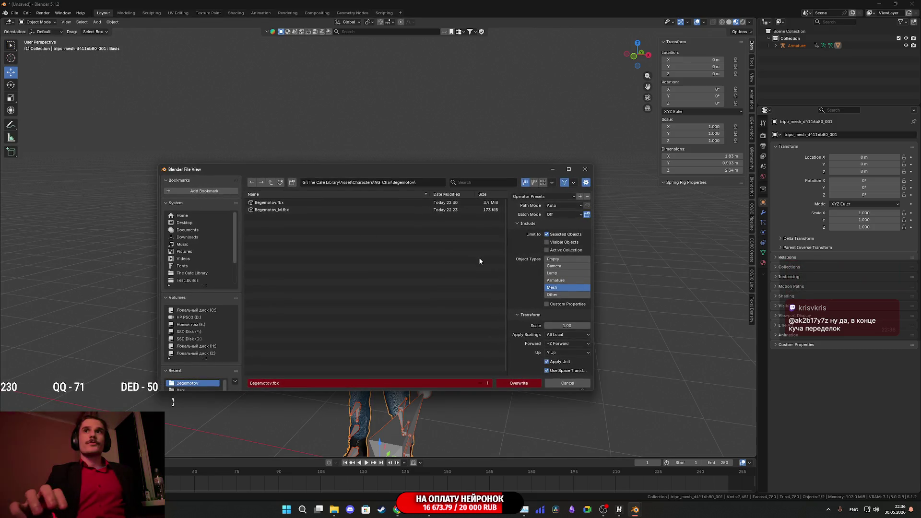
scroll(533, 303, down, 3)
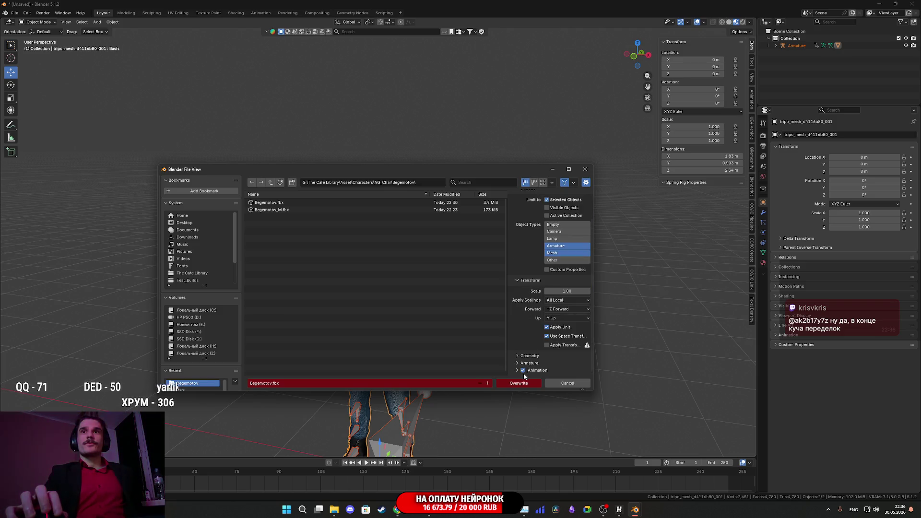
click(283, 202)
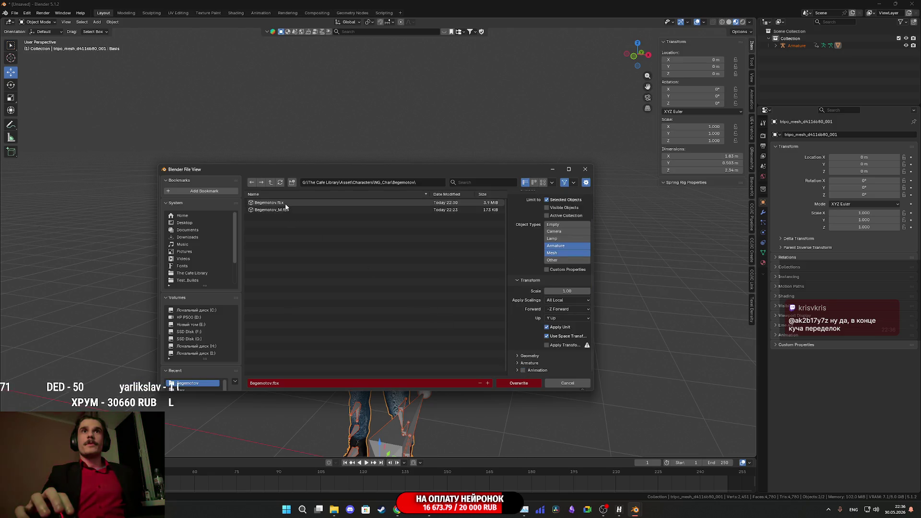
click(518, 383)
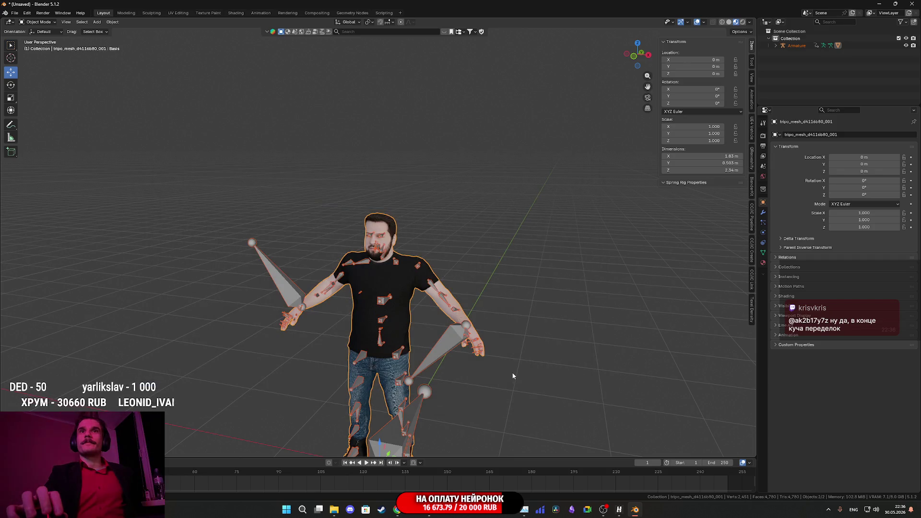
Re-export as FBX with the Armature settings expanded, overwriting Begemotov.fbx again
click(14, 12)
mouse_move(48, 122)
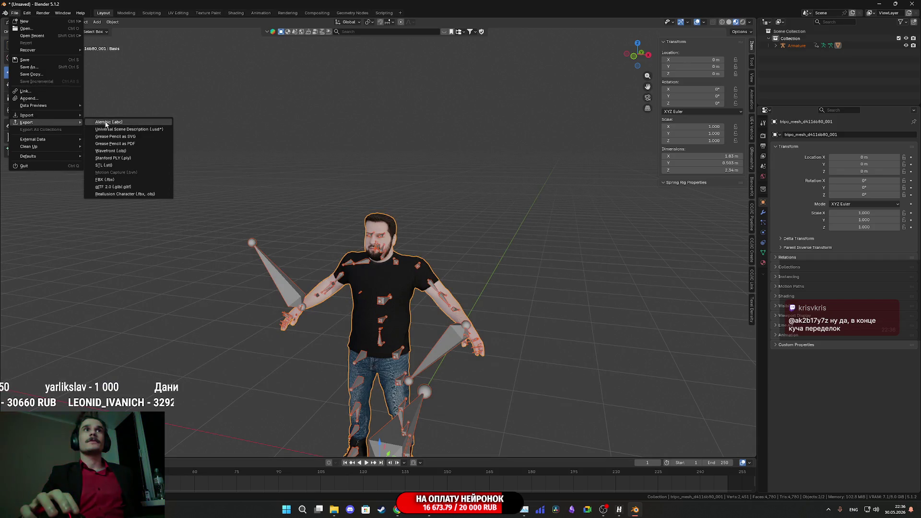
click(111, 181)
scroll(533, 318, down, 3)
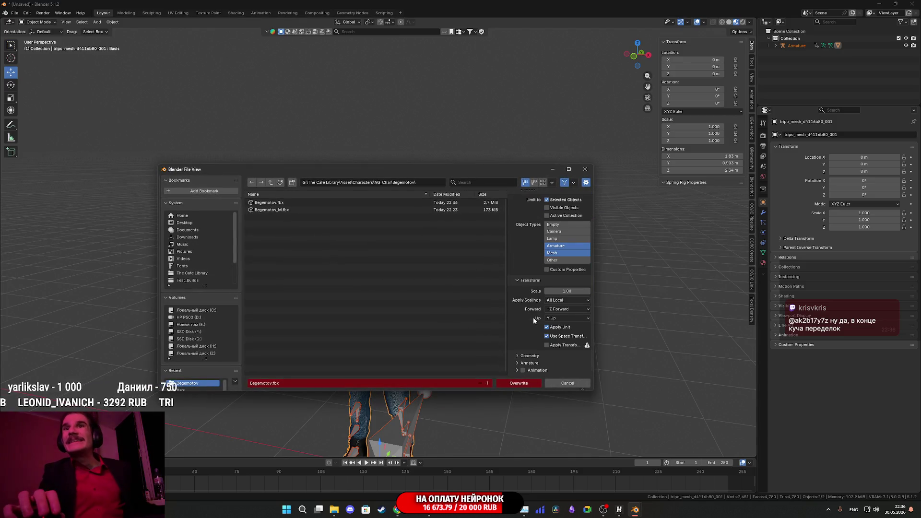
click(528, 363)
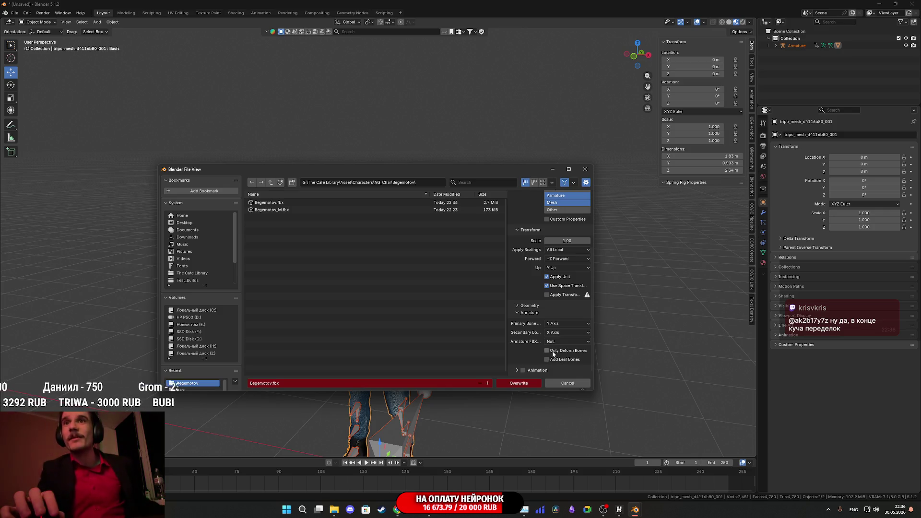
click(506, 383)
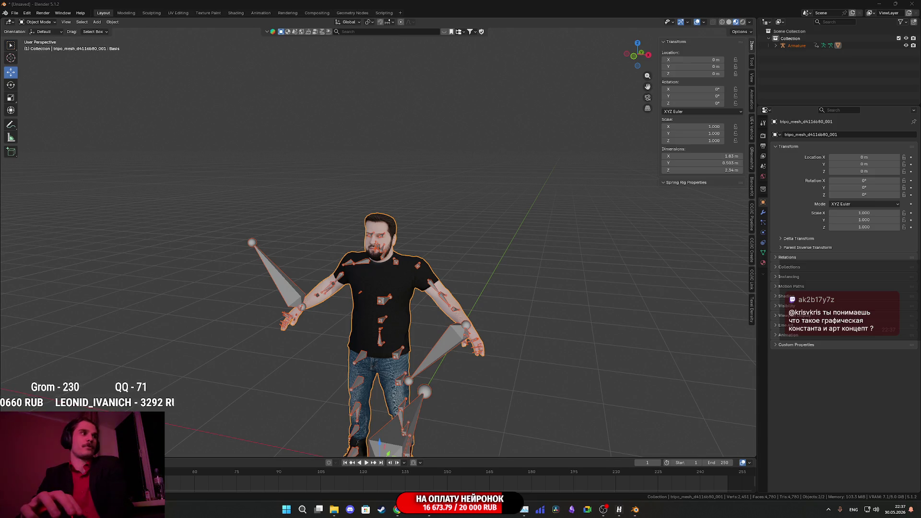
Switch from Blender back to Unreal Engine's Begemotov skeletal mesh editor
key(alt+Tab)
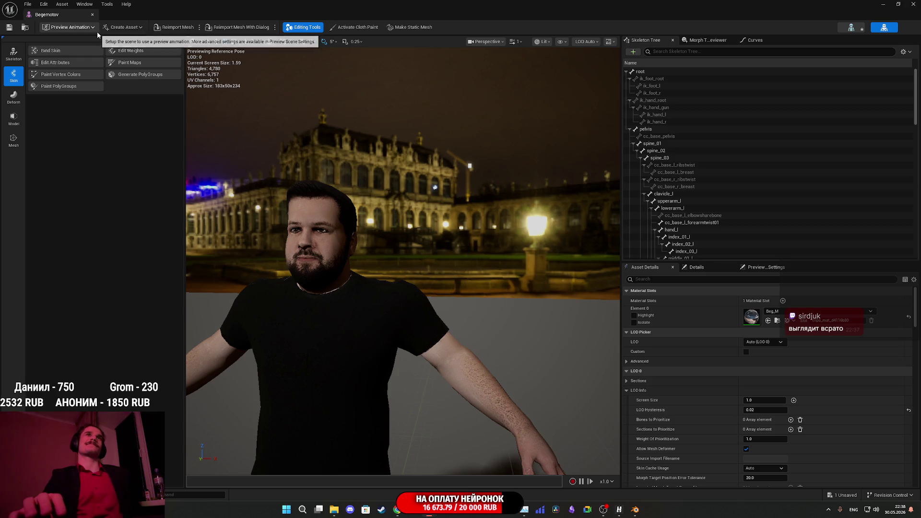
Reimport the Begemotov mesh, set its material slot to Beg_M, save, and close the editor
click(175, 28)
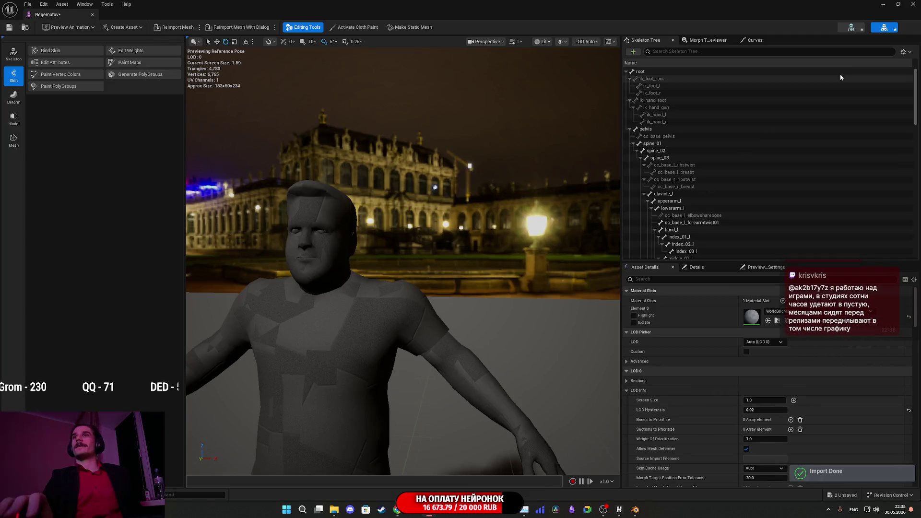
click(898, 3)
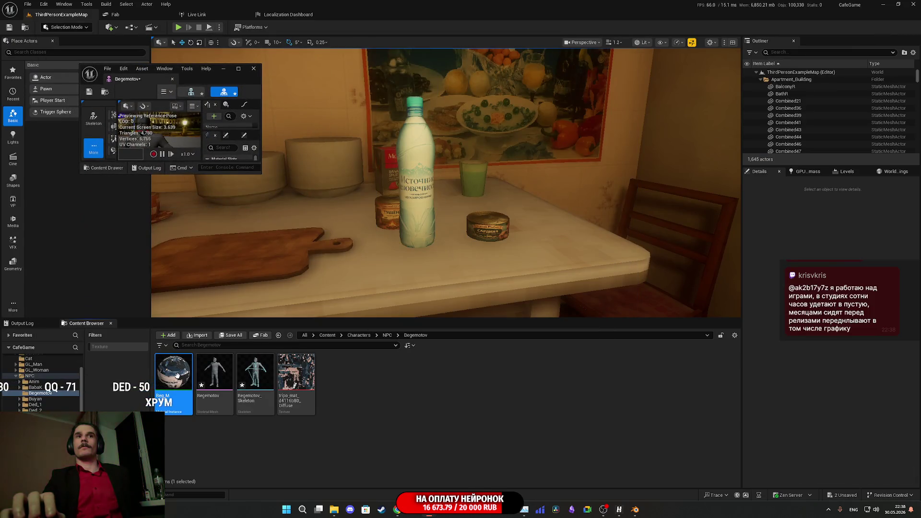
double_click(207, 74)
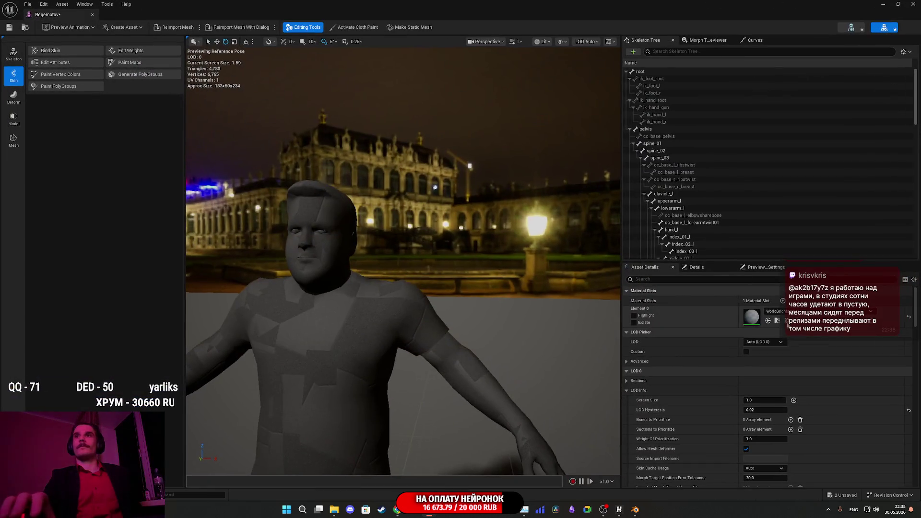
click(771, 322)
click(9, 27)
scroll(349, 261, up, 5)
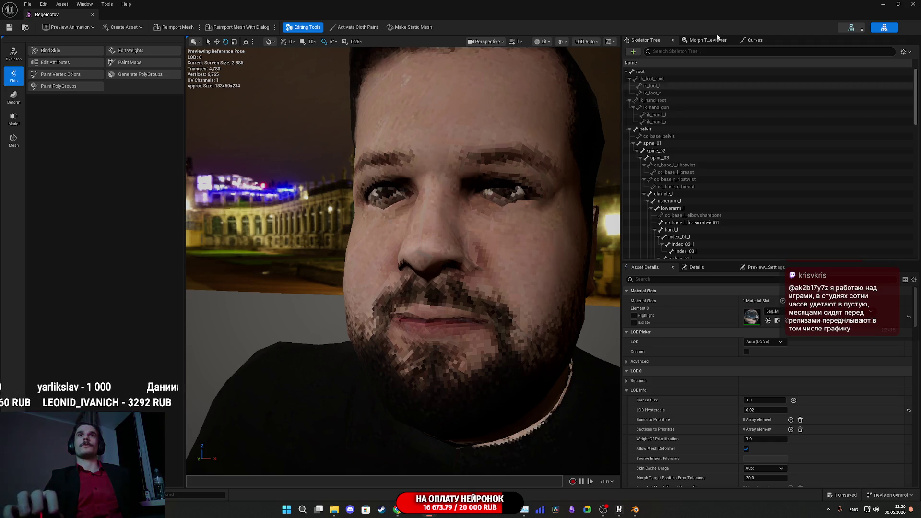
click(913, 5)
mouse_move(460, 238)
mouse_down()
mouse_move(446, 230)
mouse_move(408, 237)
mouse_move(443, 236)
mouse_up()
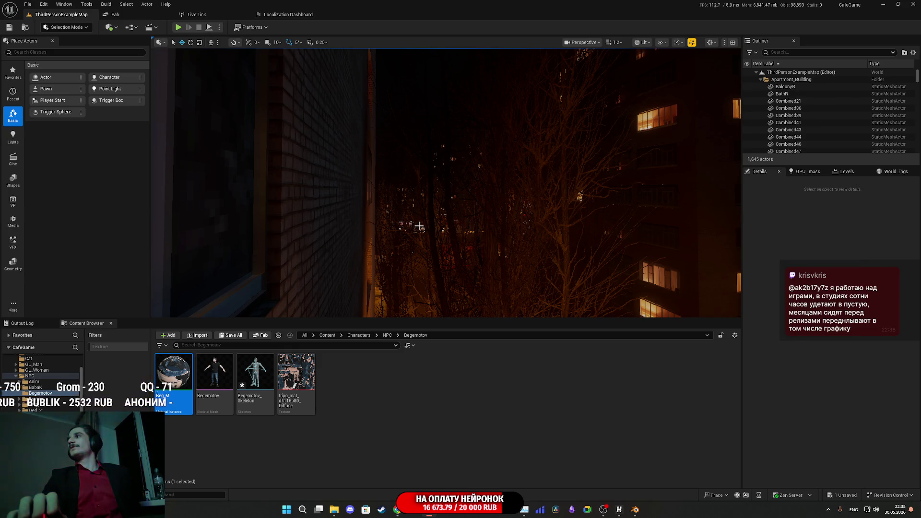
Save all unsaved assets, including the Begemotov skeleton, via Save All and Save Selected
mouse_move(451, 212)
mouse_down()
mouse_move(432, 215)
mouse_move(460, 216)
mouse_move(448, 216)
mouse_up()
click(231, 335)
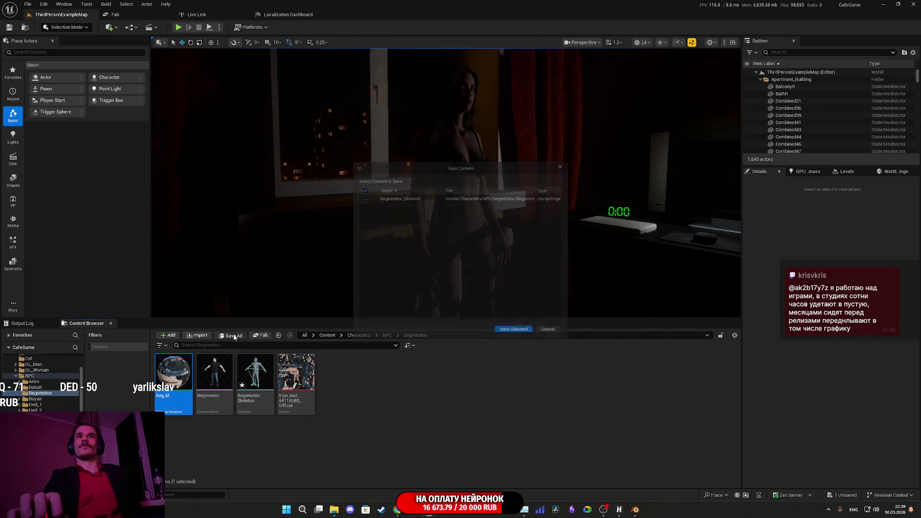
click(518, 335)
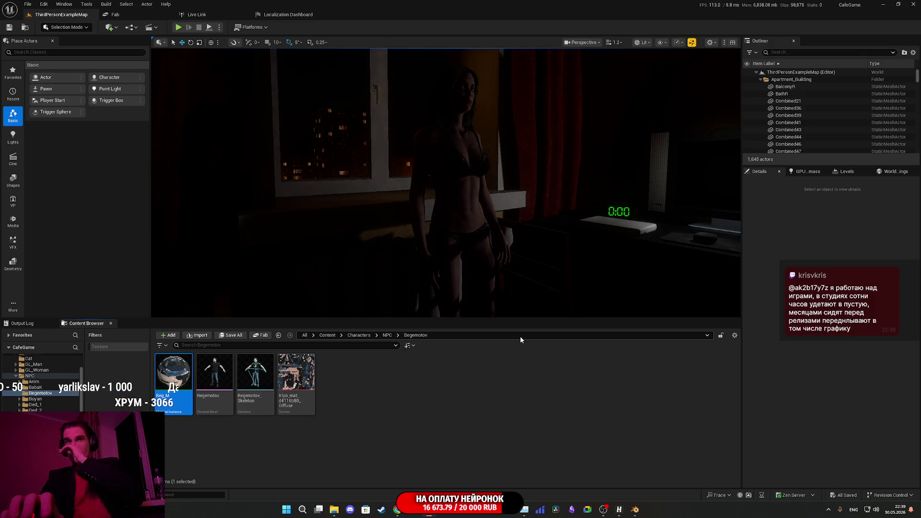
click(419, 378)
mouse_move(432, 192)
mouse_down()
mouse_move(448, 189)
mouse_move(408, 192)
mouse_up()
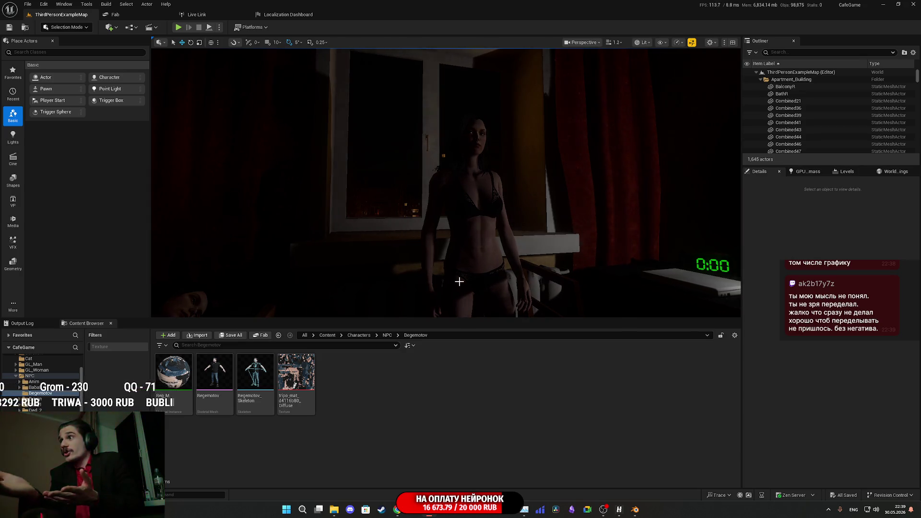
drag(459, 282, 576, 282)
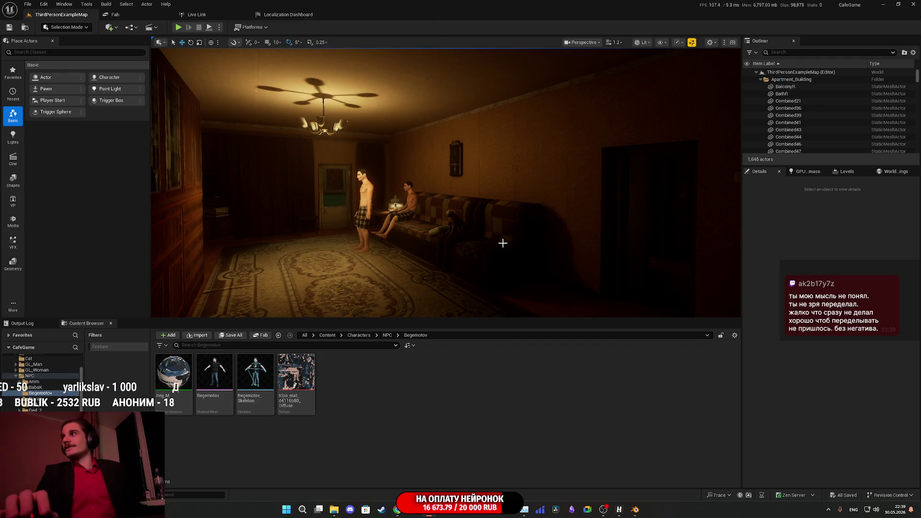
mouse_move(482, 238)
mouse_down()
mouse_move(444, 173)
mouse_move(453, 177)
mouse_move(434, 176)
mouse_up()
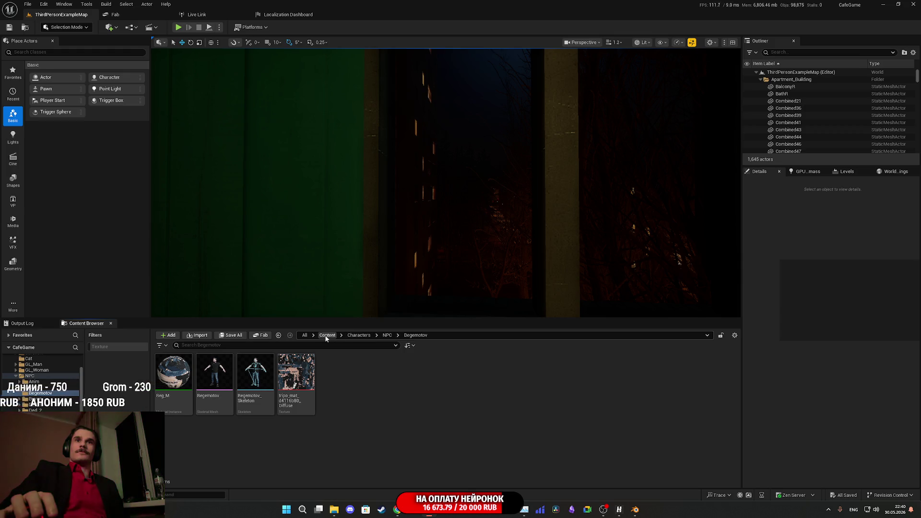
Open the Random_NPC_DT data table in Content/Custom_Variables/NPC and select the Buyan row
click(327, 335)
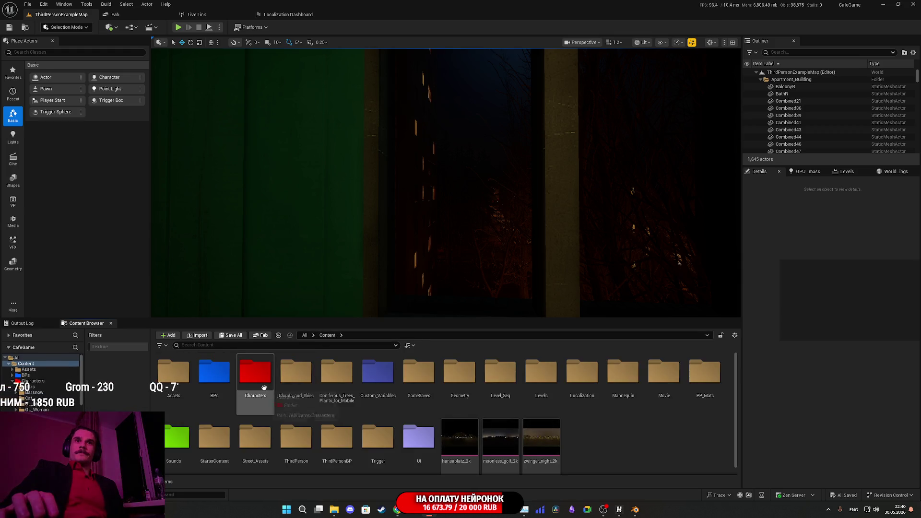
double_click(377, 377)
double_click(267, 379)
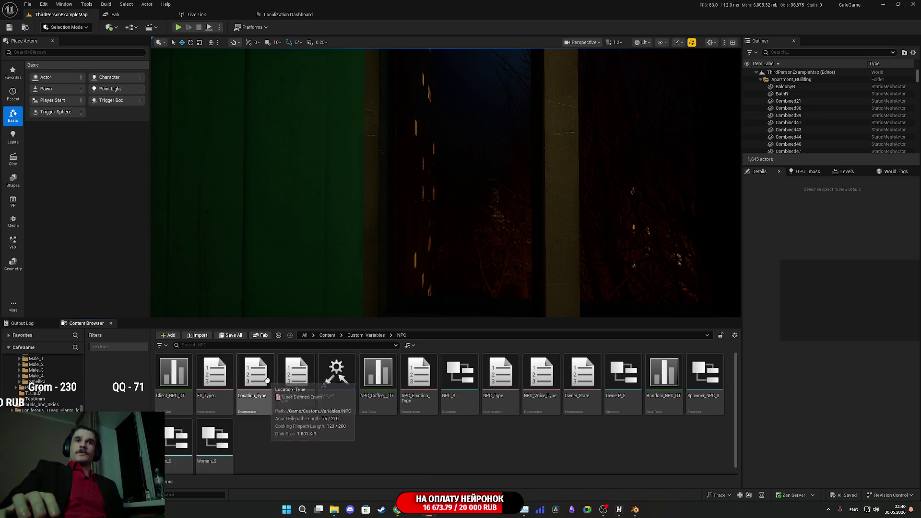
double_click(664, 379)
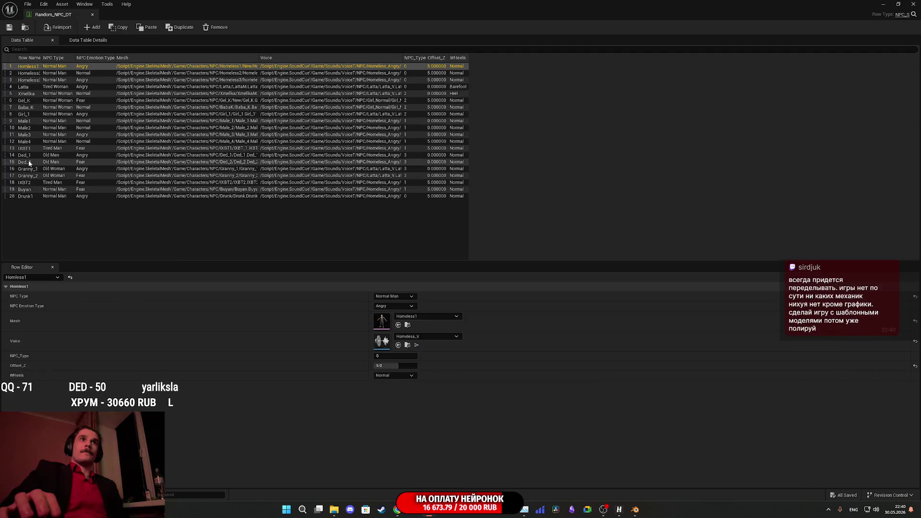
click(30, 190)
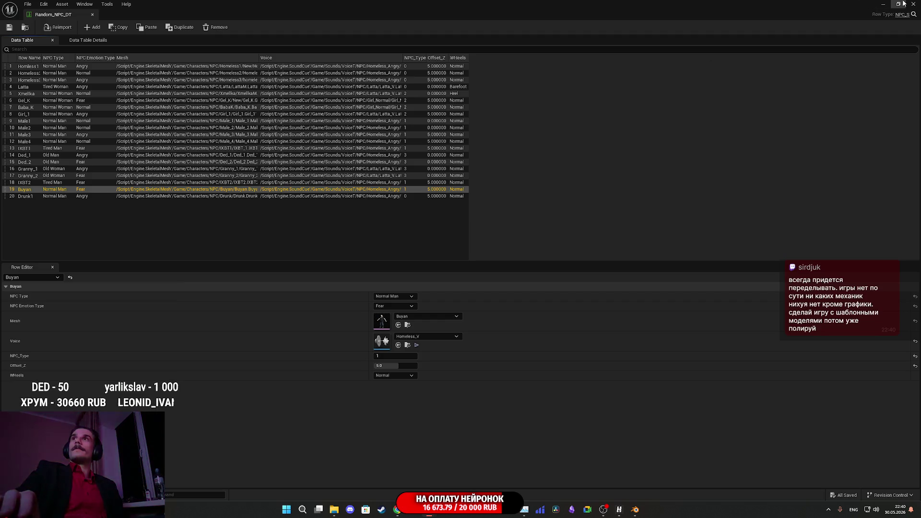
click(902, 4)
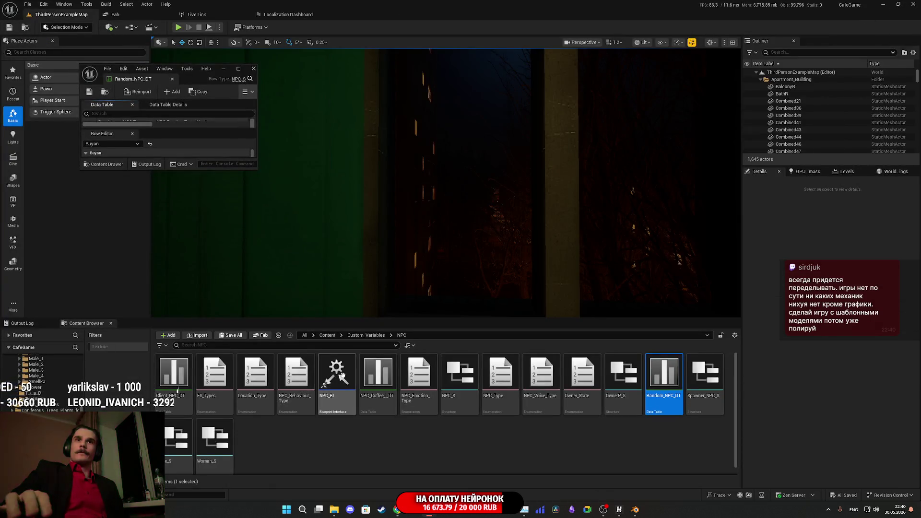
Set Buyan's Mesh to the Begemotov skeletal mesh from Characters/NPC and save the table
click(327, 336)
double_click(262, 388)
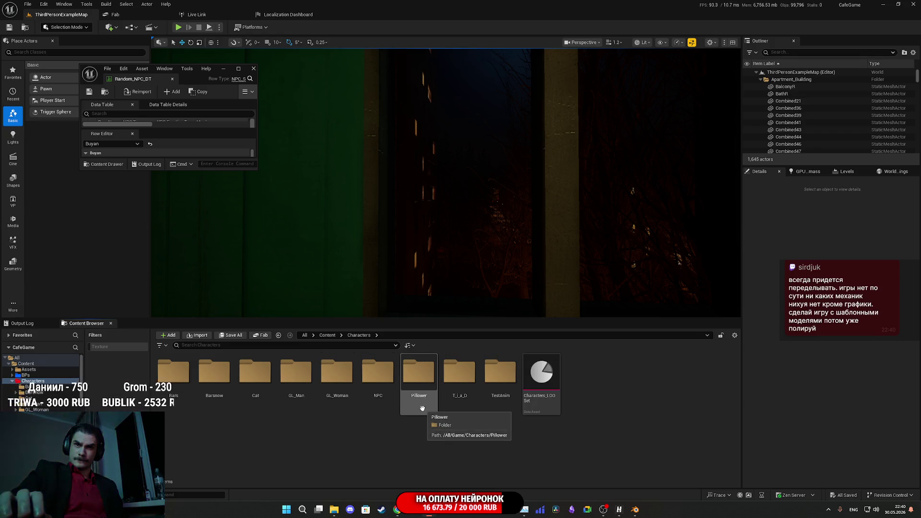
double_click(391, 396)
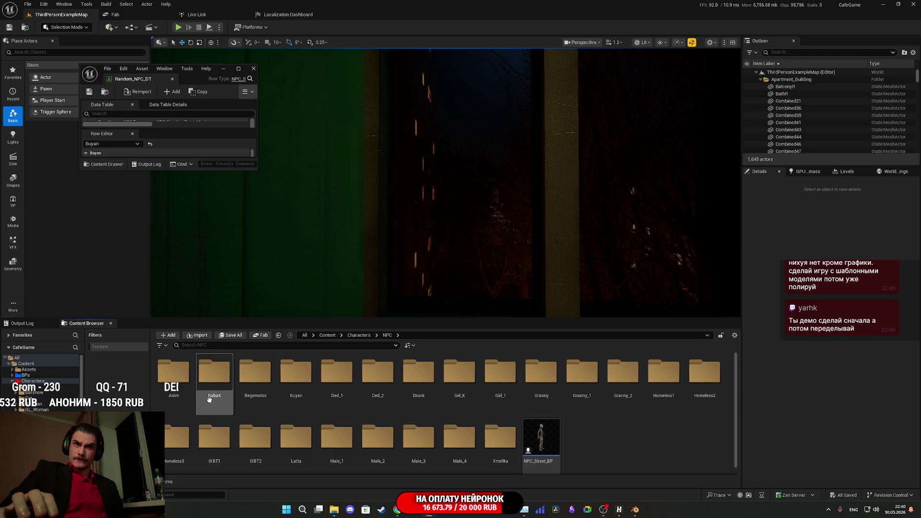
double_click(255, 376)
click(214, 374)
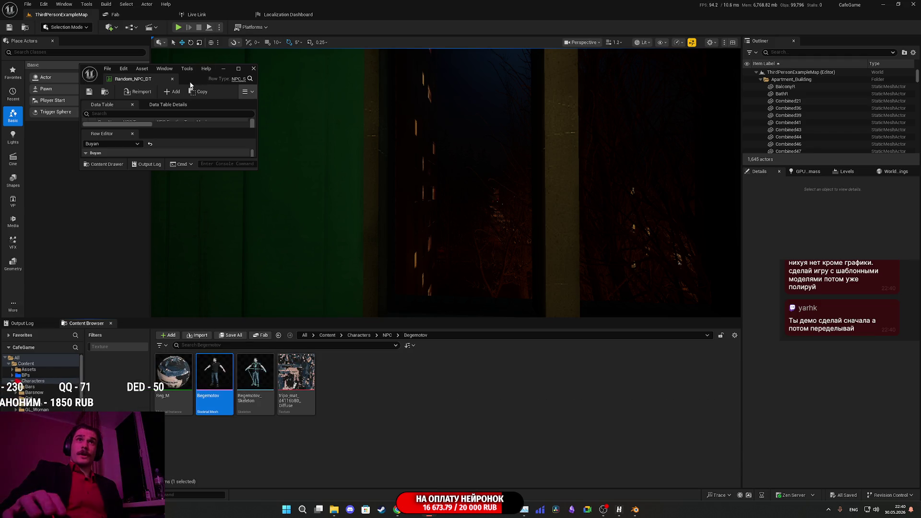
double_click(188, 76)
click(399, 326)
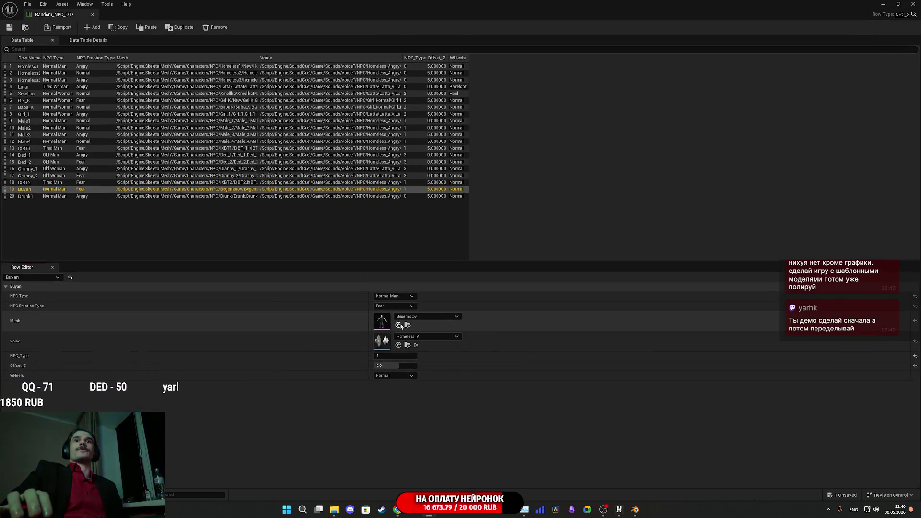
click(9, 27)
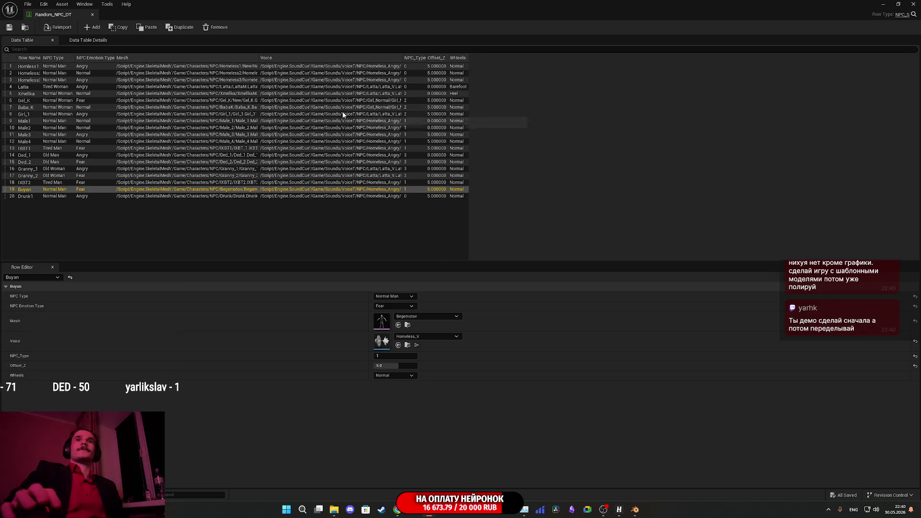
click(883, 3)
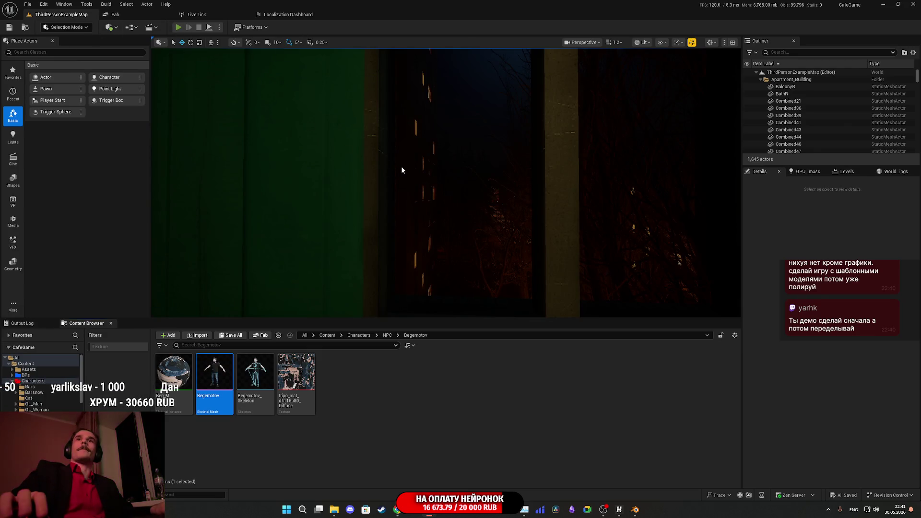
Start a fullscreen play session, walk to the kitchen table, and take the Canned Meat and Canned Fish
key(alt+p)
key(F11)
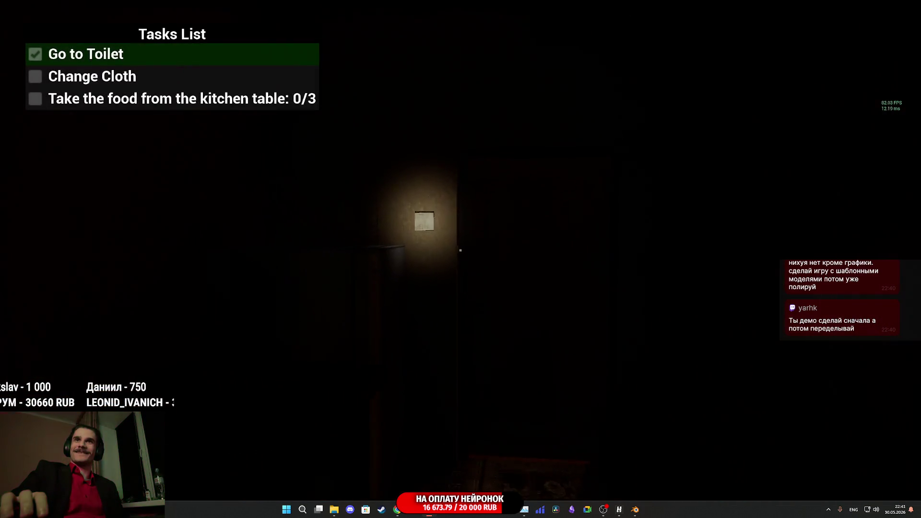
key(w)
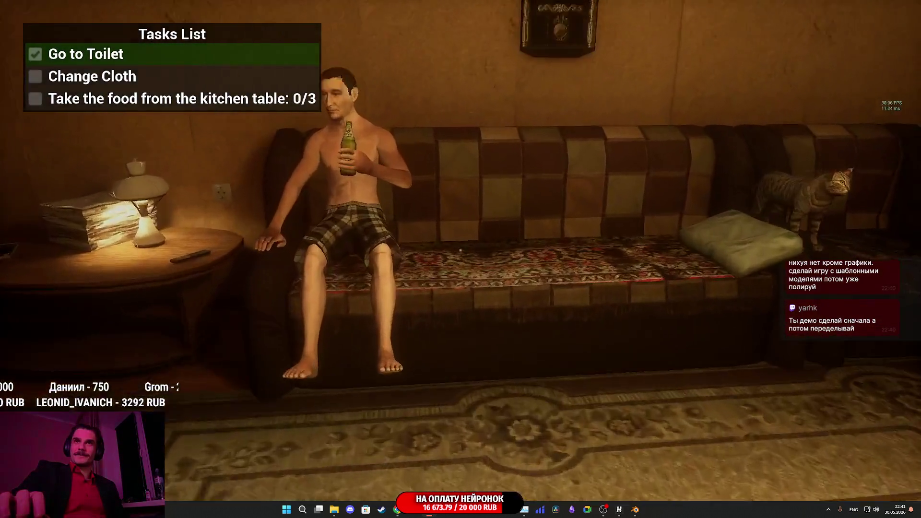
key(w)
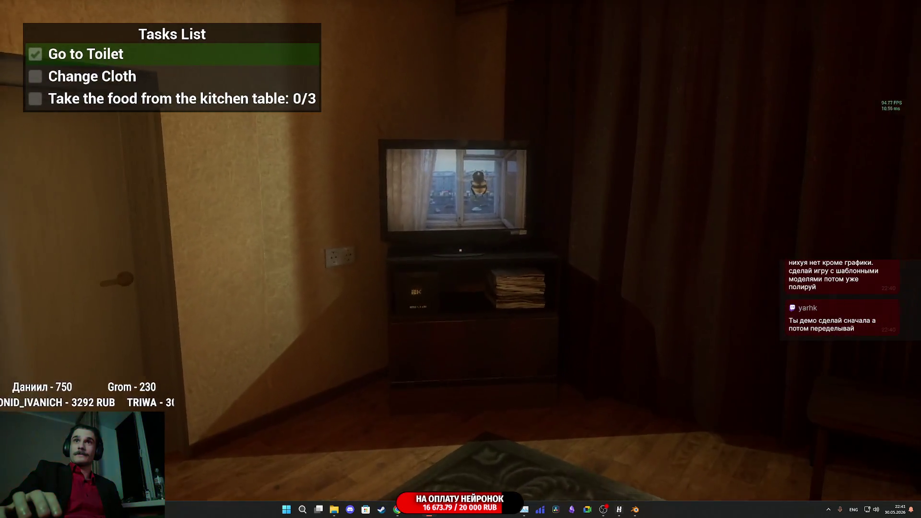
key(w)
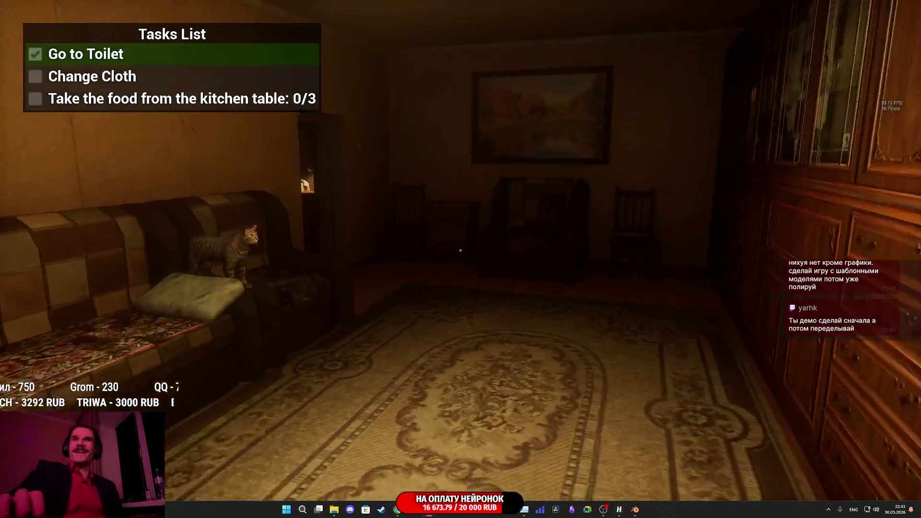
key(w)
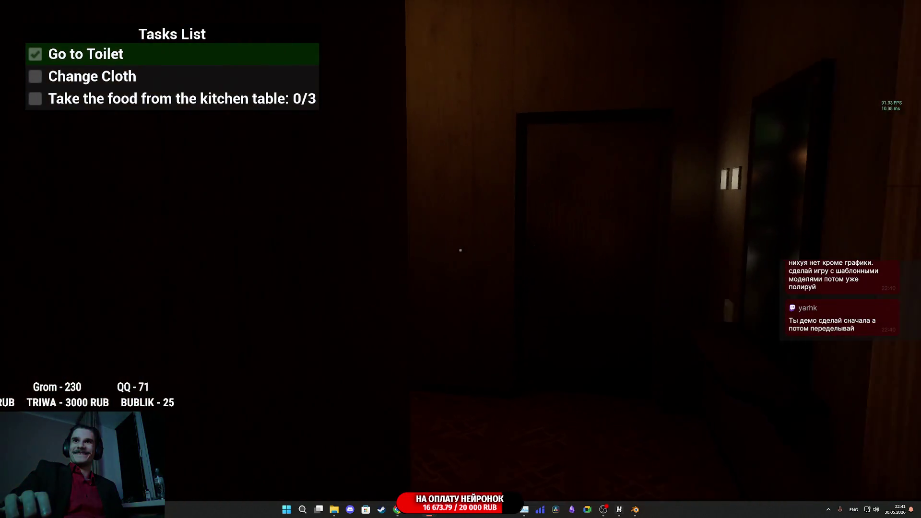
key(w)
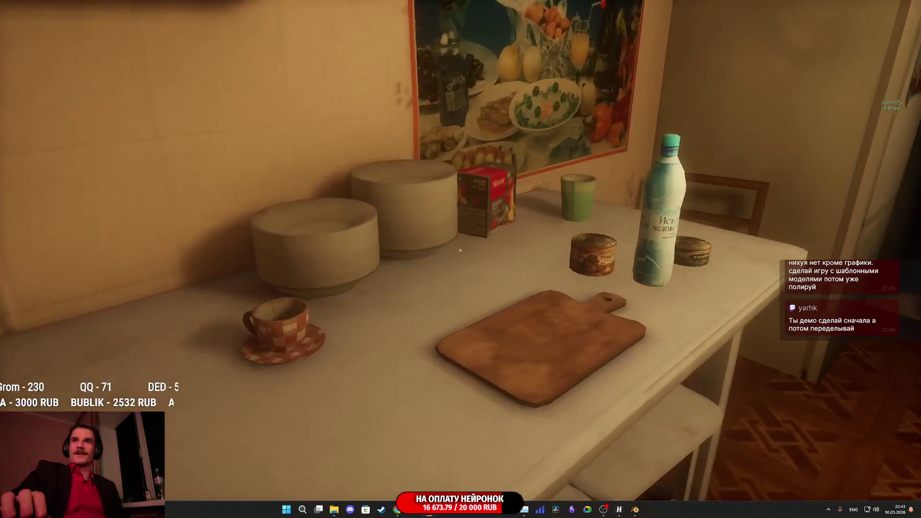
click(461, 250)
click(461, 250)
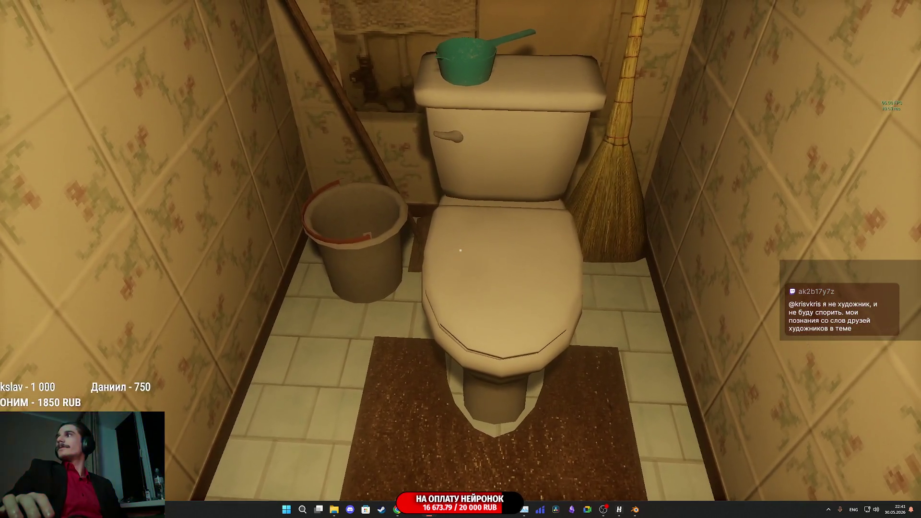
Walk from the bathroom through the apartment and down the elevator onto the night street
key(w)
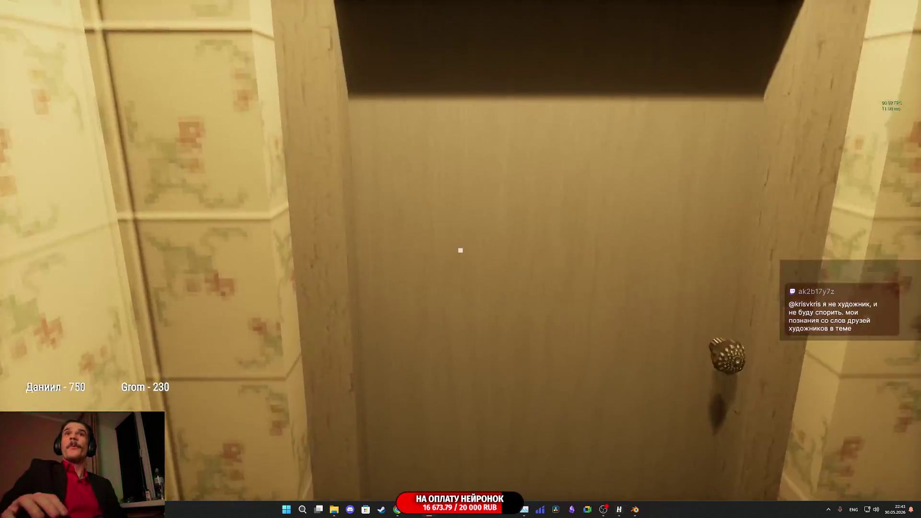
click(460, 250)
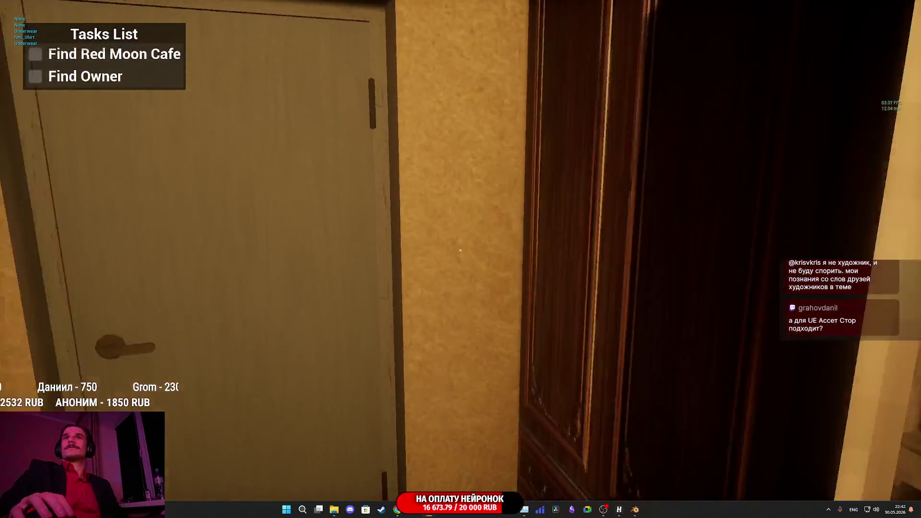
key(e)
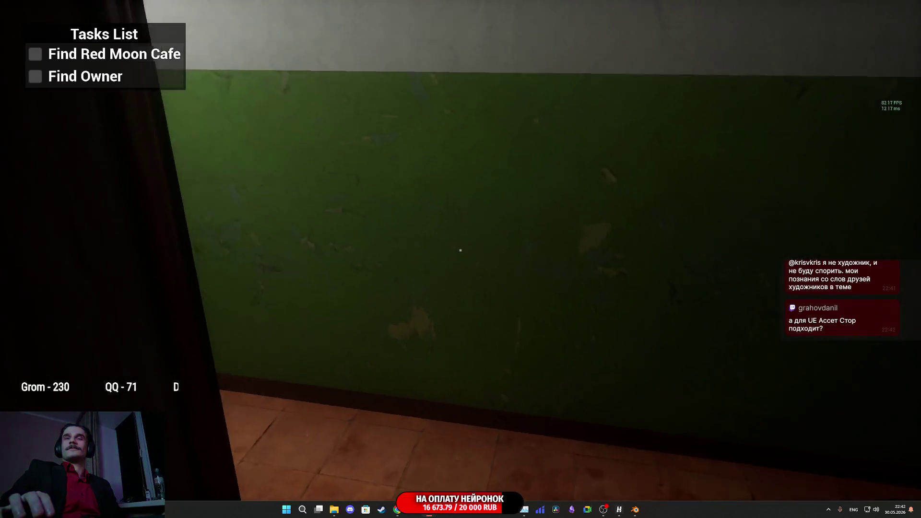
key(e)
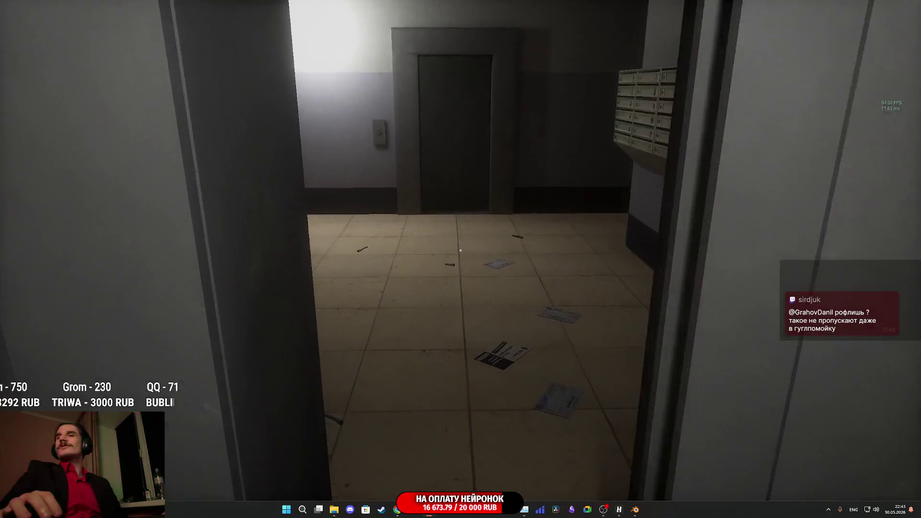
key(w)
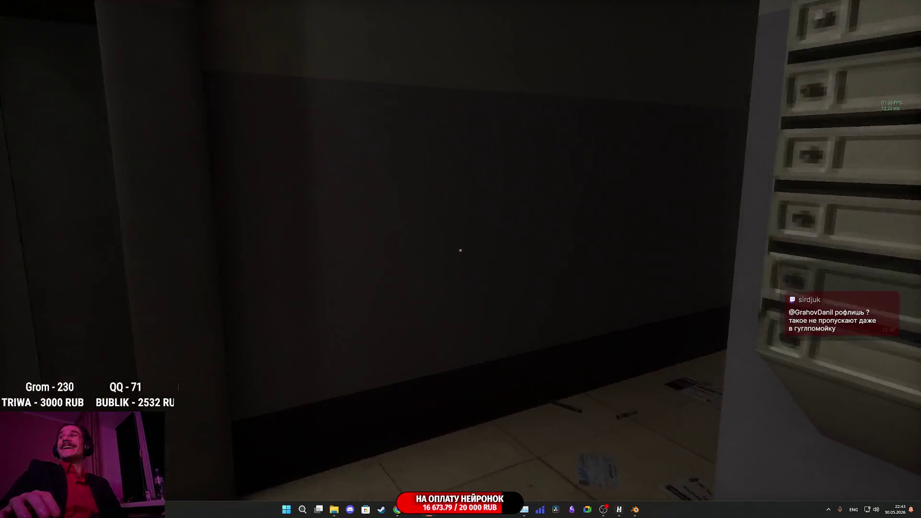
key(w)
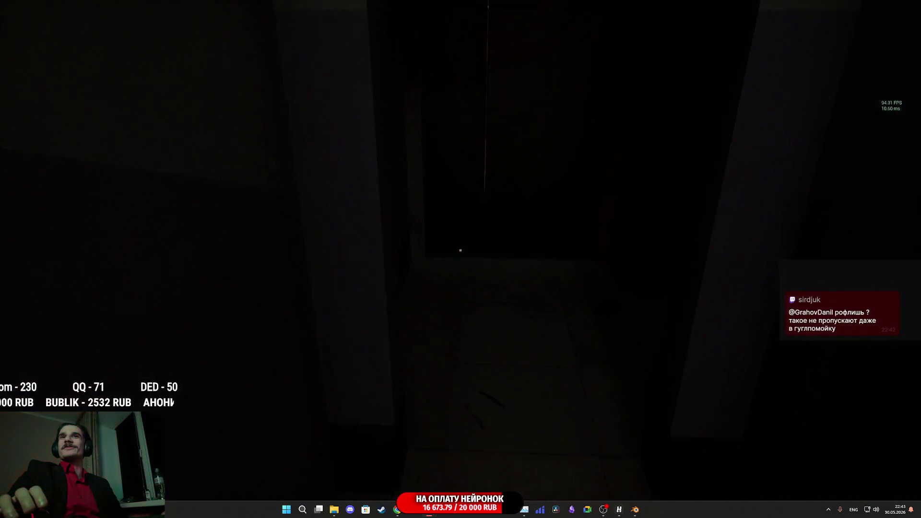
key(e)
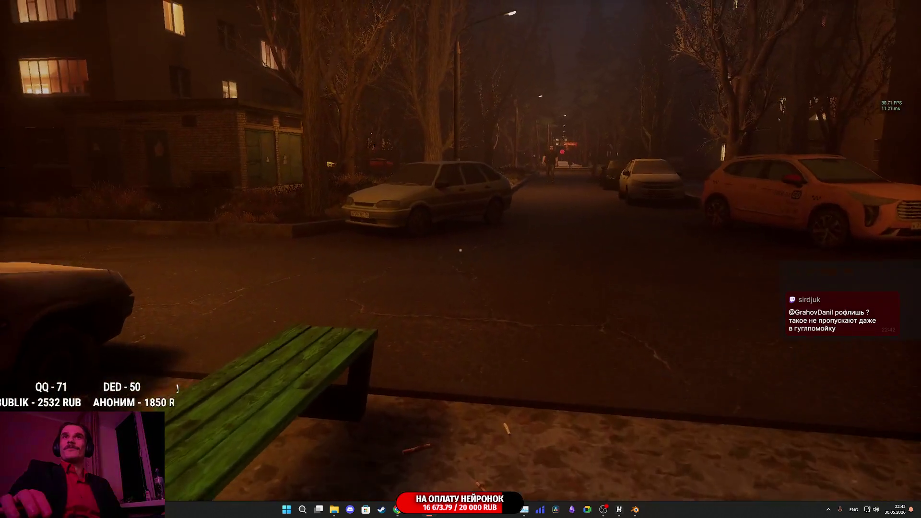
Approach the bearded NPC and follow him along the path to the green van
key(w)
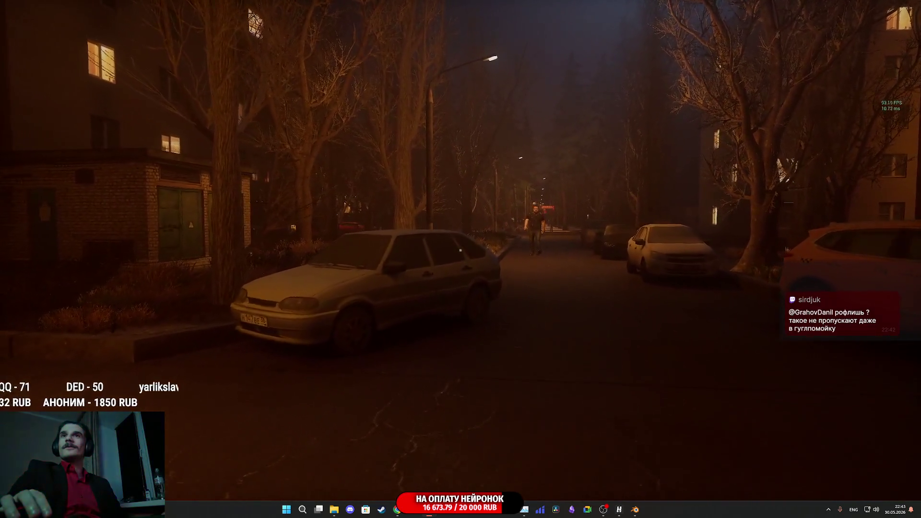
key(w)
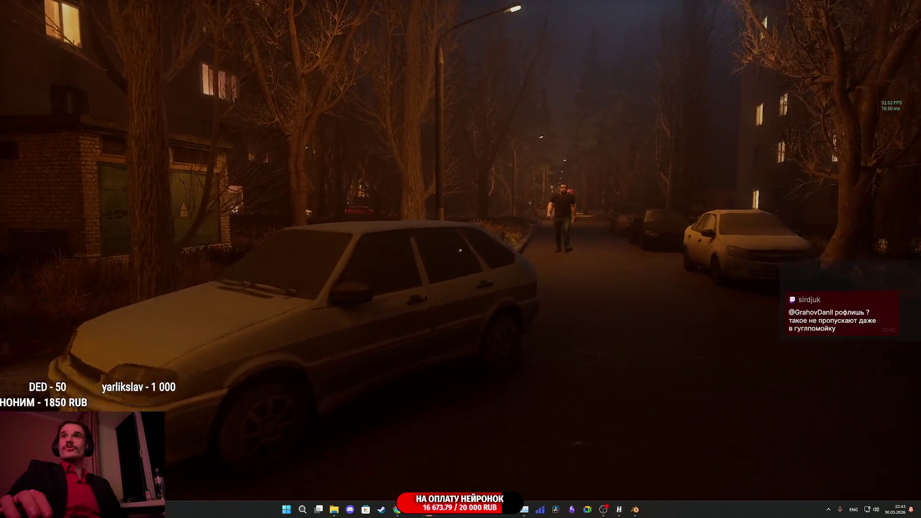
key(w)
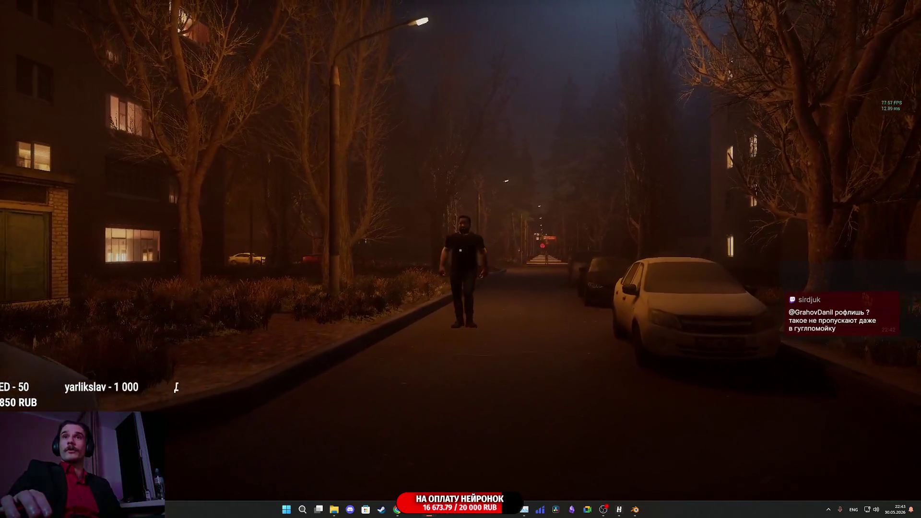
key(w)
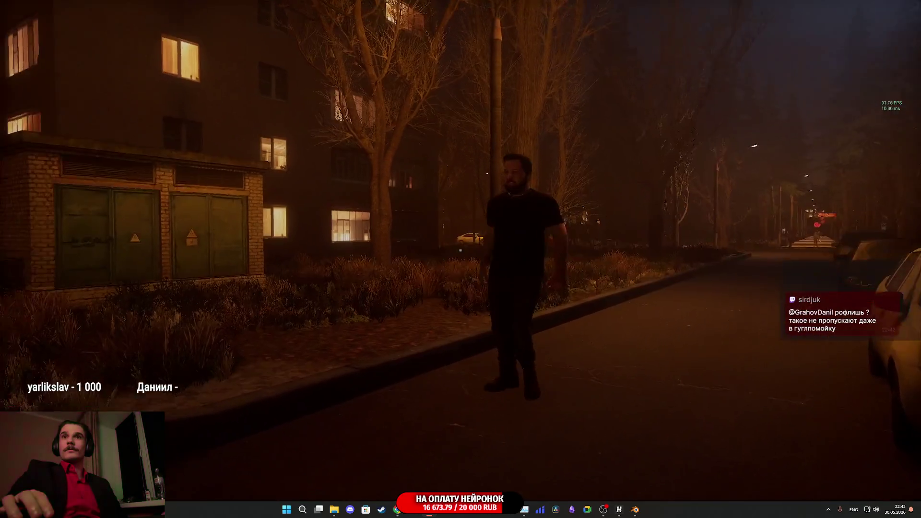
key(w)
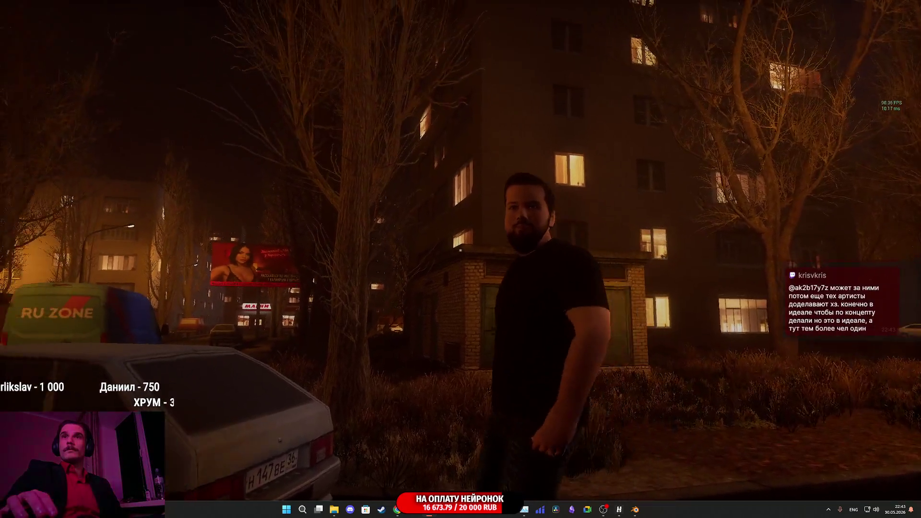
key(w)
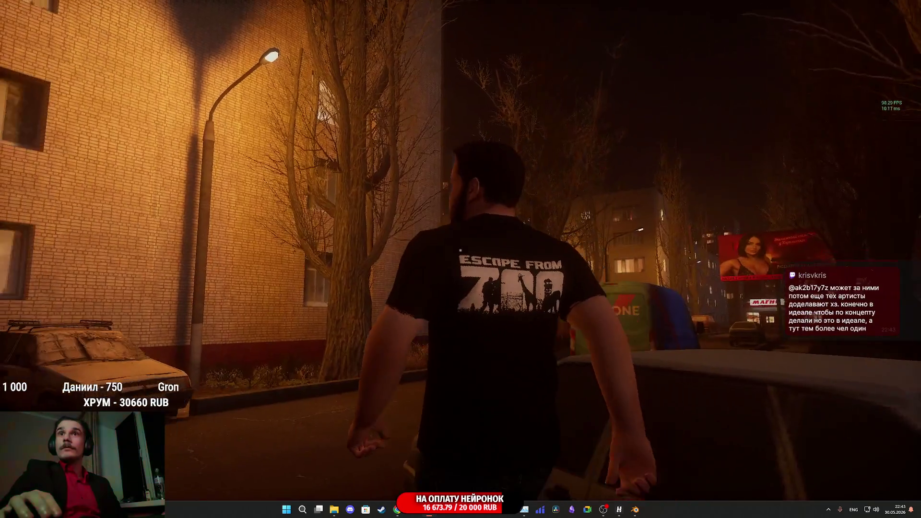
key(w)
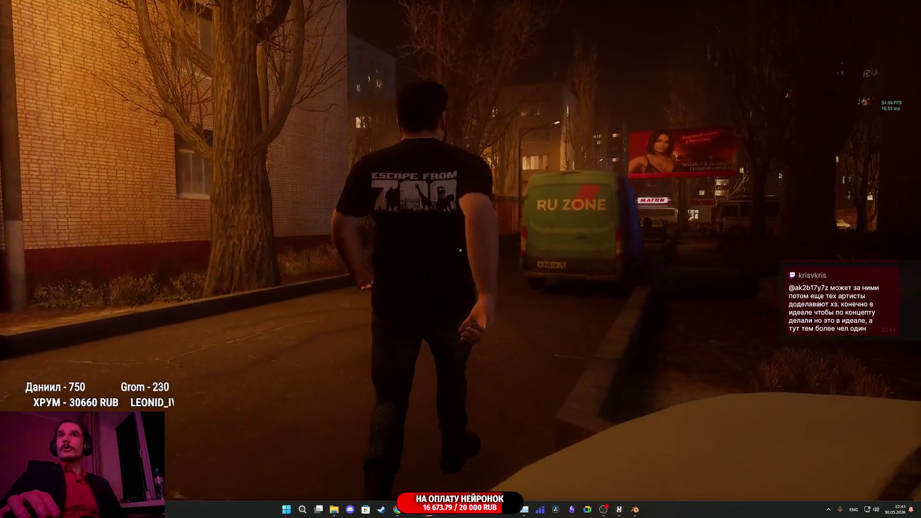
key(w)
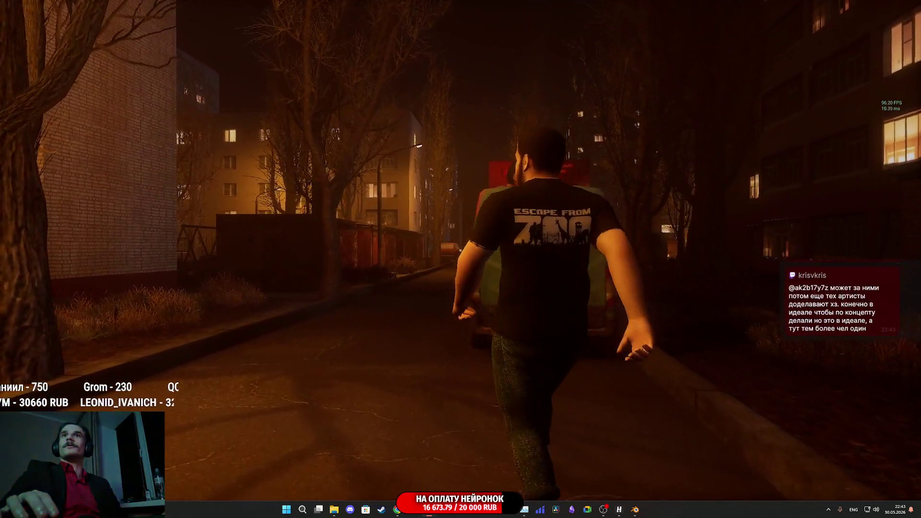
key(w)
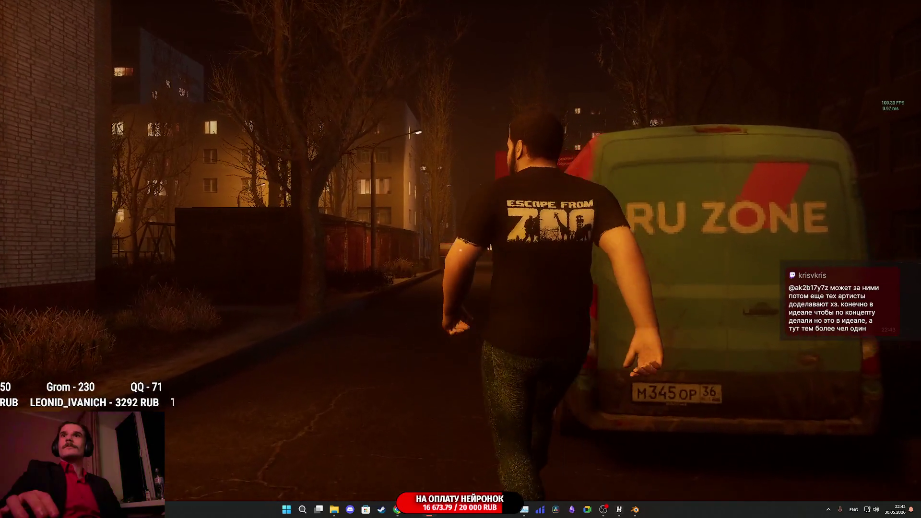
Gesture at the NPC with G, back away as he approaches, then end the playtest
key(g)
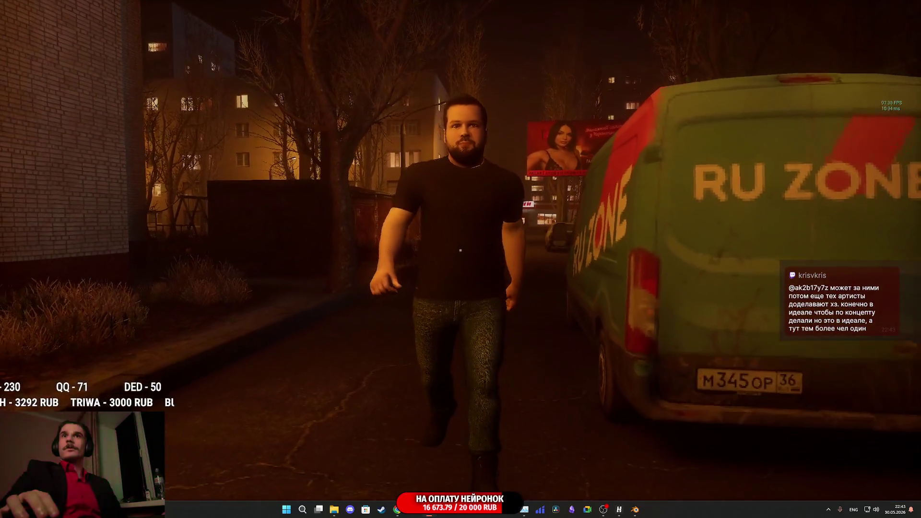
key(s)
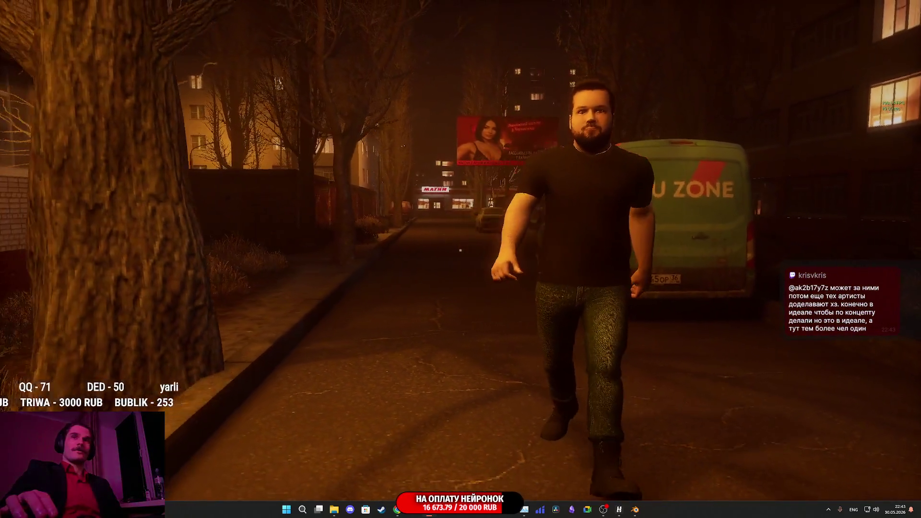
key(s)
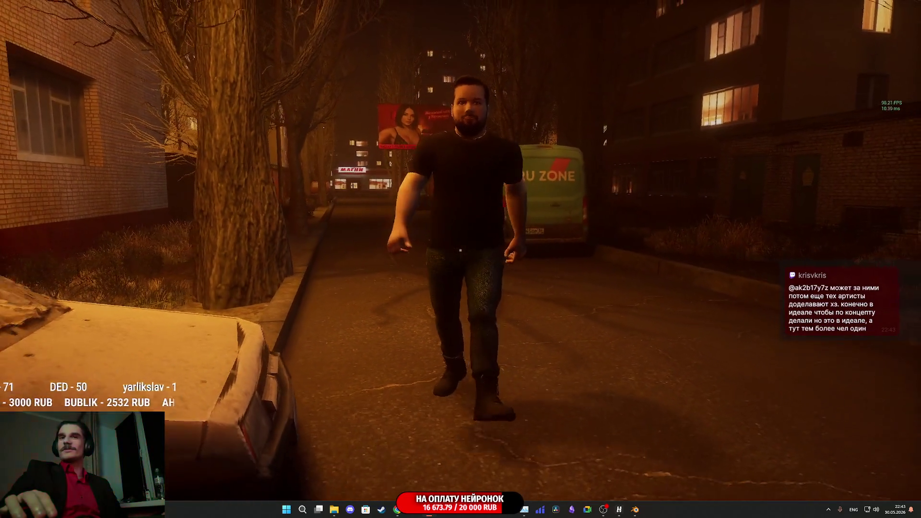
key(s)
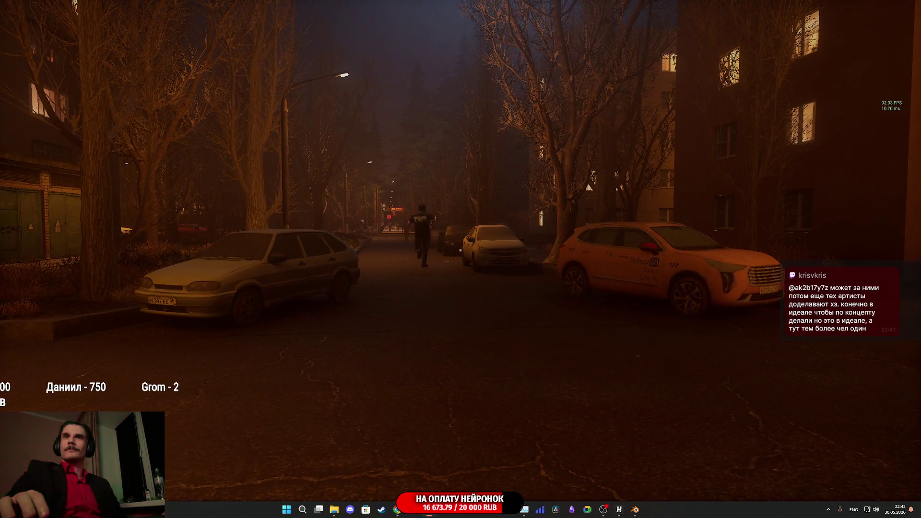
key(Escape)
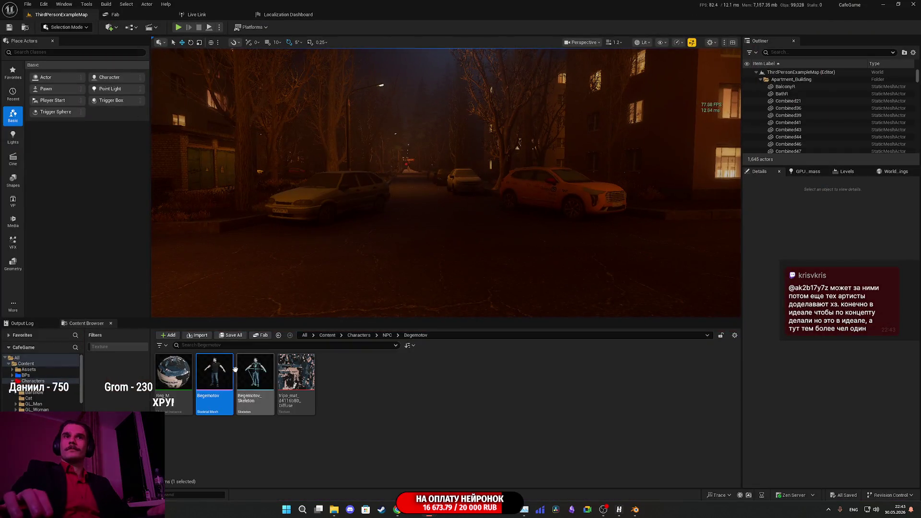
Inspect the Begemotov character mesh asset, then switch to Blender
double_click(225, 372)
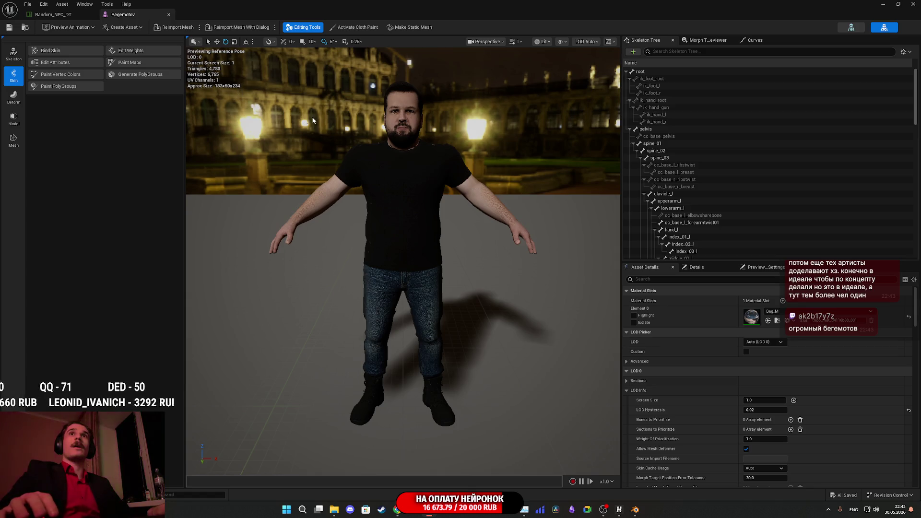
key(alt+Tab)
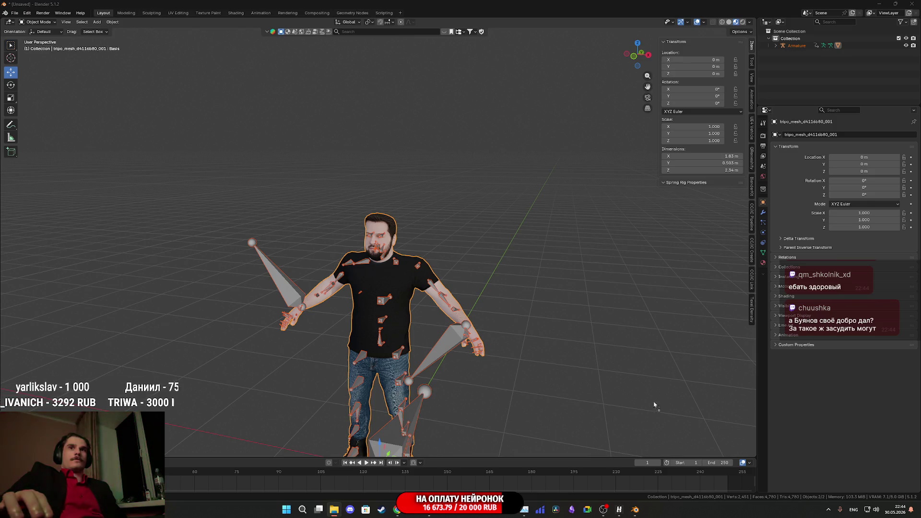
Import Begemotov_M.fbx and delete the extra tripo_node object
drag(656, 407, 571, 414)
click(560, 489)
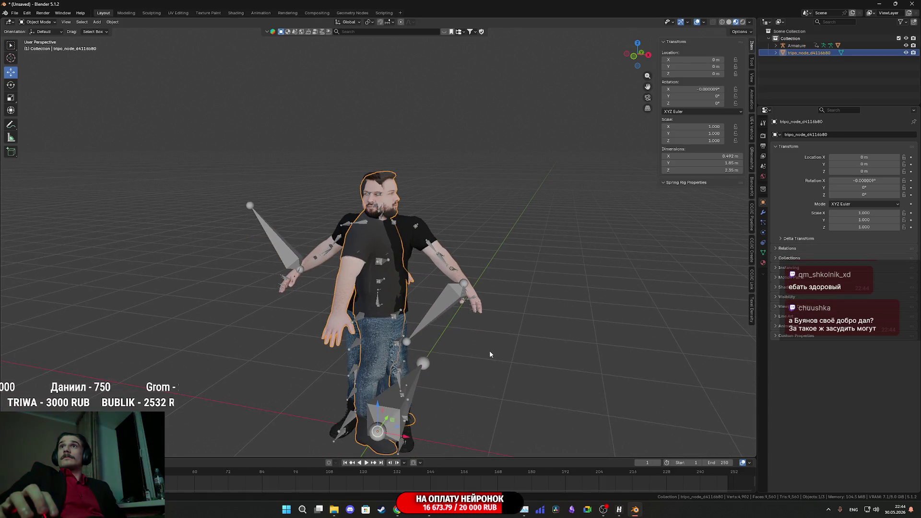
key(Delete)
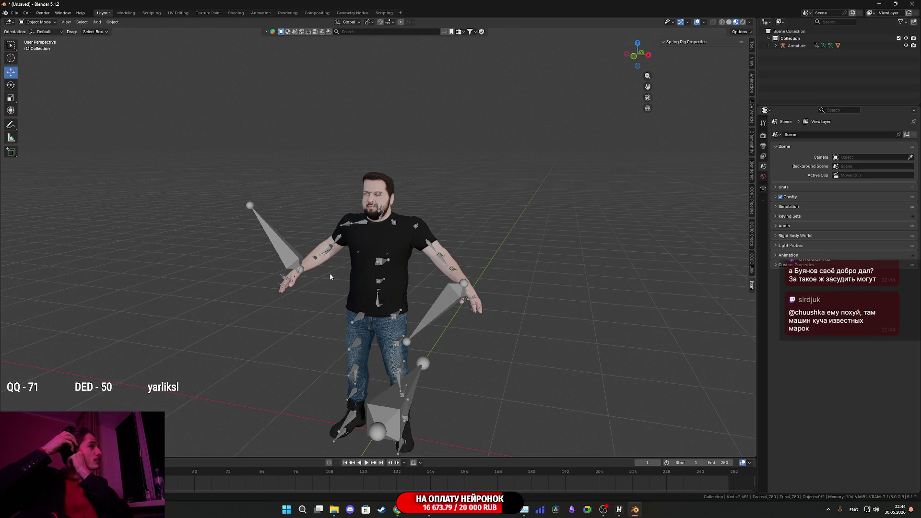
Select the Armature and orbit around the character to inspect the rig
scroll(367, 258, up, 6)
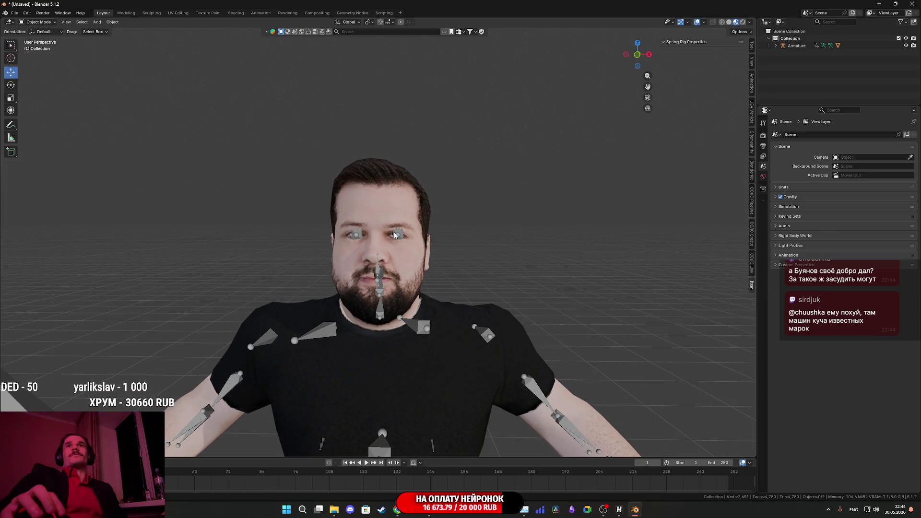
click(396, 235)
key(h)
scroll(396, 235, down, 4)
mouse_move(440, 263)
mouse_down()
mouse_move(446, 220)
mouse_move(469, 227)
mouse_move(391, 227)
mouse_move(456, 235)
mouse_move(482, 226)
mouse_move(420, 225)
mouse_move(435, 226)
mouse_up()
scroll(470, 231, up, 2)
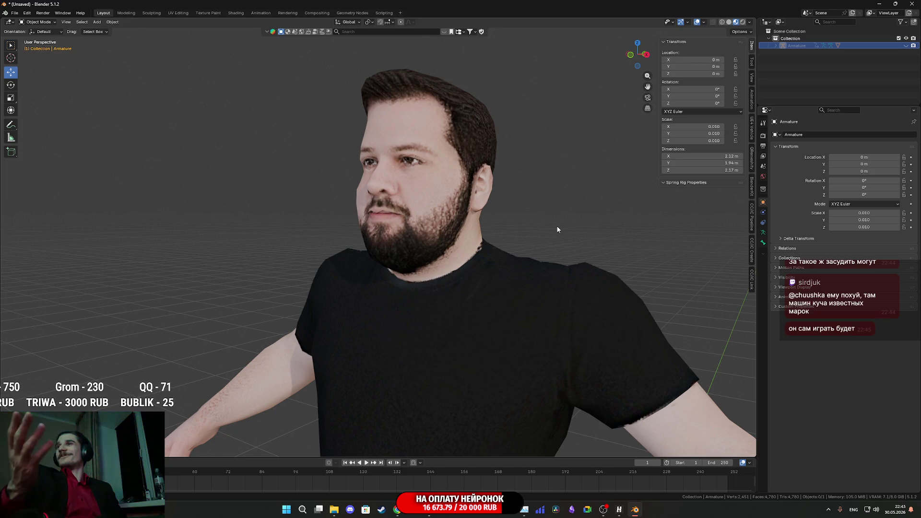
mouse_move(558, 228)
mouse_down()
mouse_move(546, 224)
mouse_move(603, 225)
mouse_move(384, 216)
mouse_move(563, 231)
mouse_move(546, 209)
mouse_up()
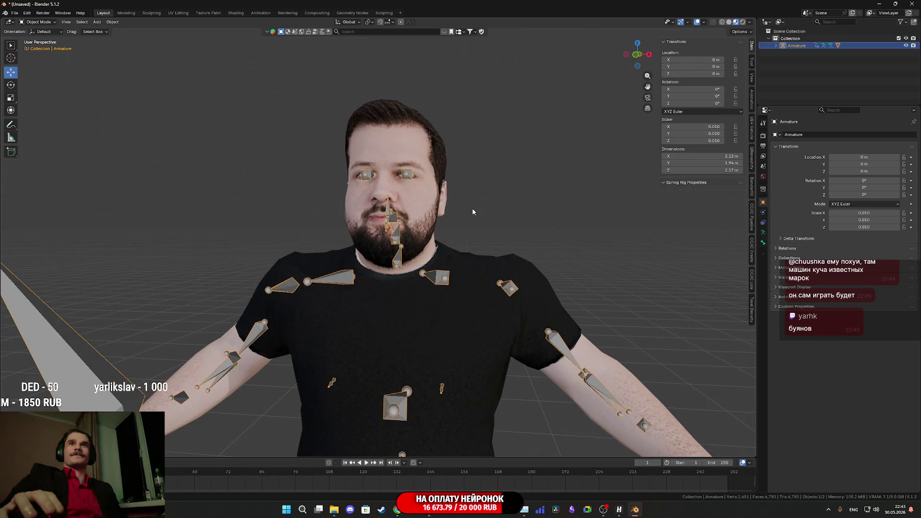
drag(471, 218, 465, 213)
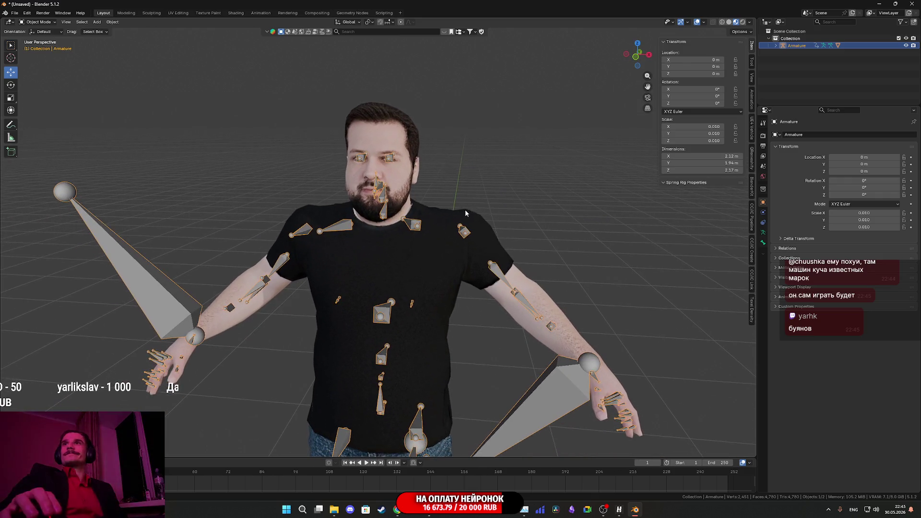
mouse_move(484, 248)
mouse_down()
mouse_move(478, 265)
mouse_move(456, 259)
mouse_up()
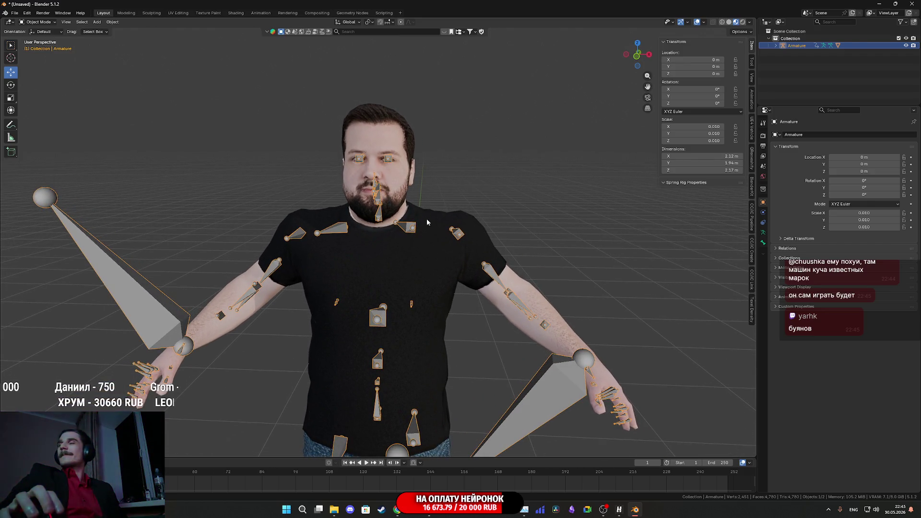
scroll(407, 196, up, 1)
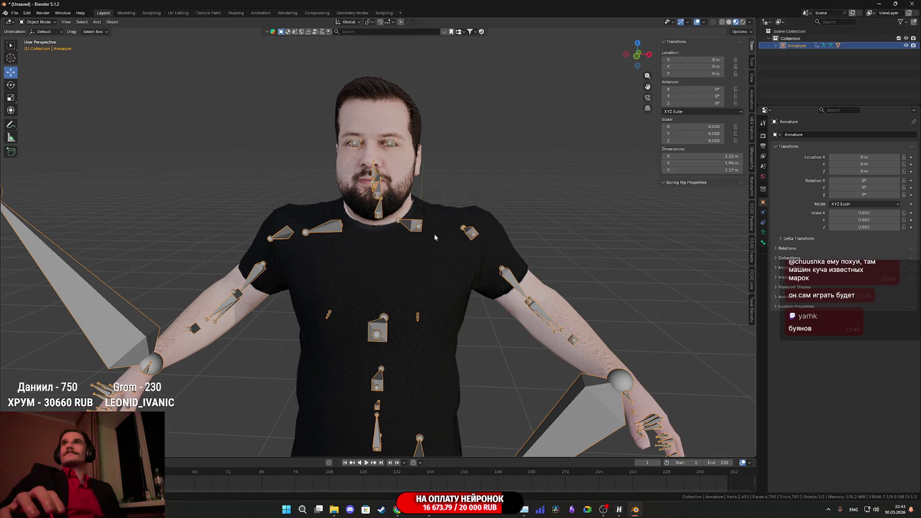
scroll(590, 365, down, 2)
mouse_move(590, 365)
mouse_down()
mouse_move(540, 258)
mouse_move(501, 255)
mouse_move(513, 255)
mouse_move(467, 266)
mouse_up()
scroll(501, 254, down, 2)
scroll(525, 256, down, 1)
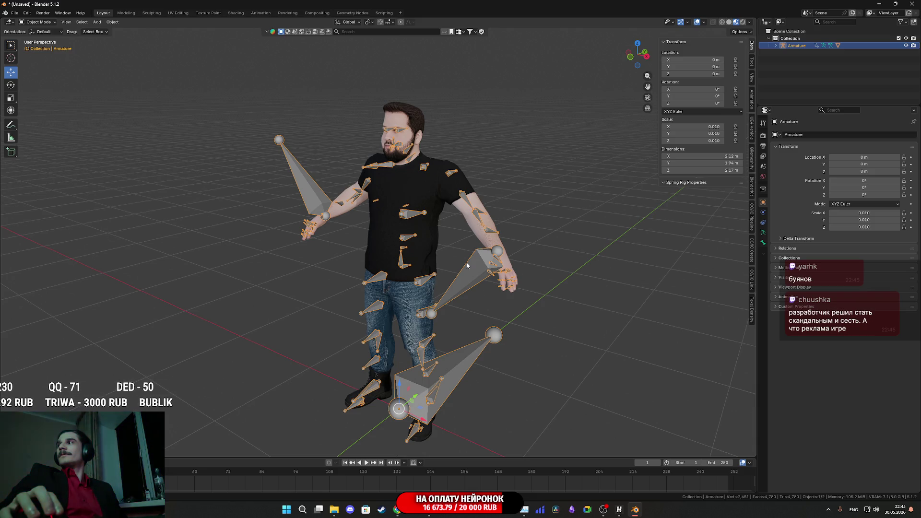
drag(467, 265, 489, 249)
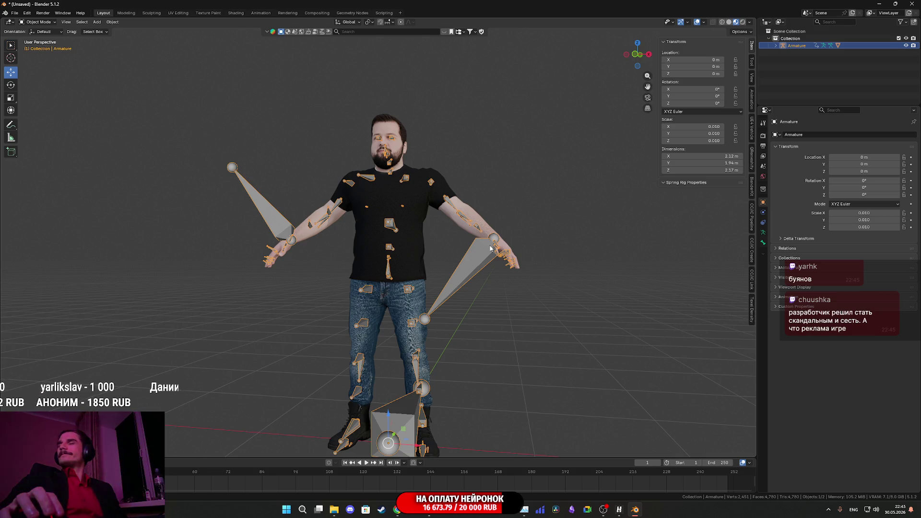
Scale the armature down in several passes, comparing it against the body mesh
key(s)
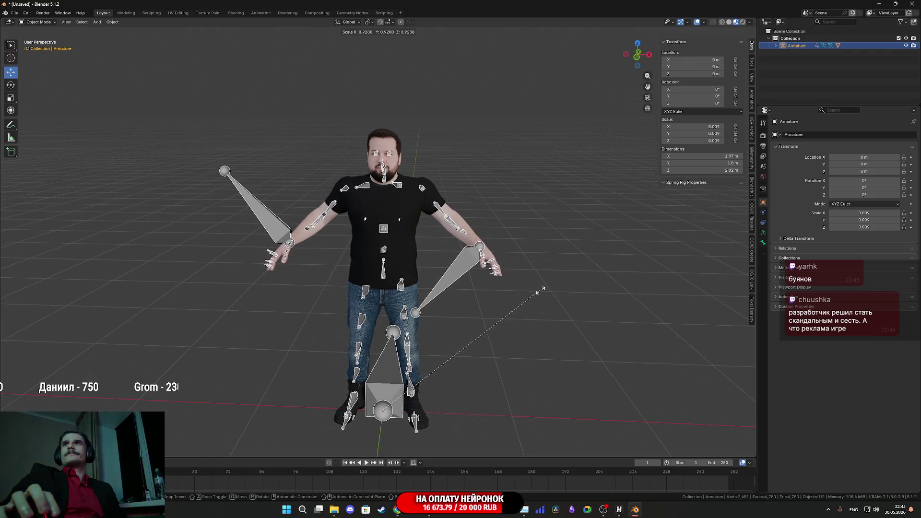
click(529, 294)
scroll(408, 223, up, 1)
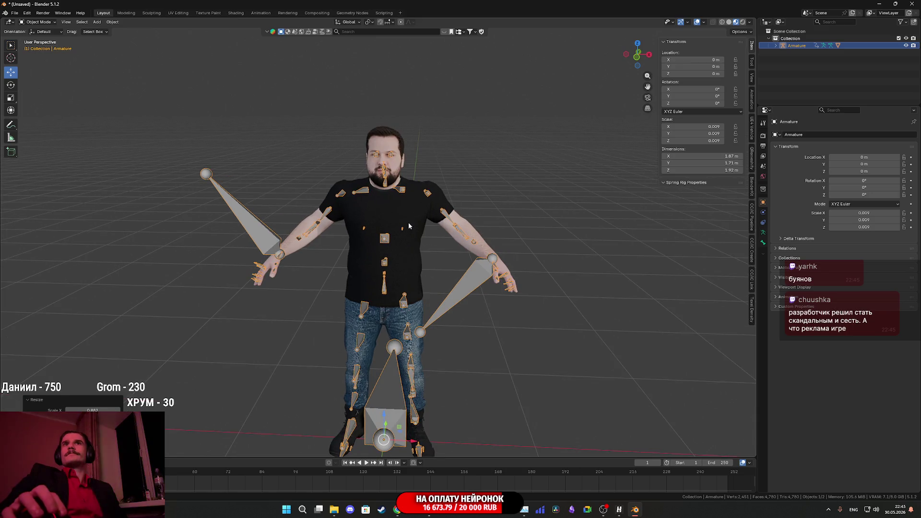
click(413, 215)
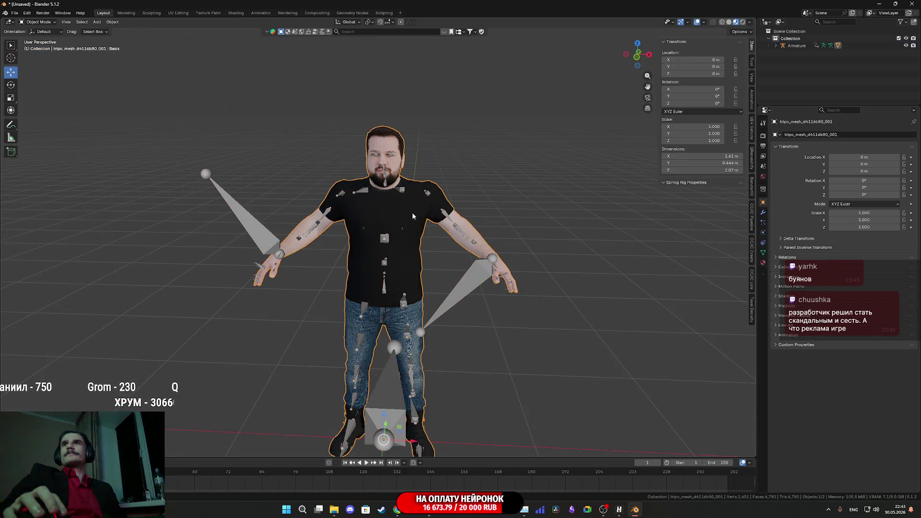
click(461, 285)
key(s)
click(538, 283)
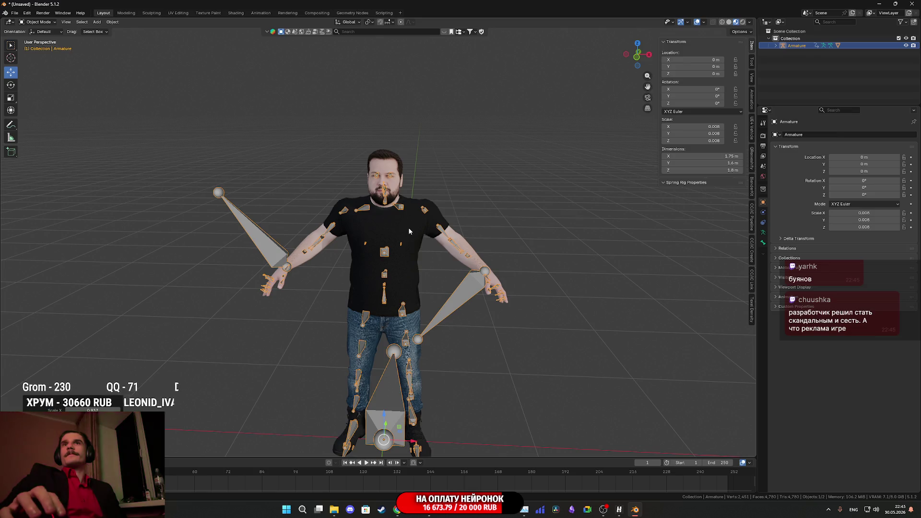
key(s)
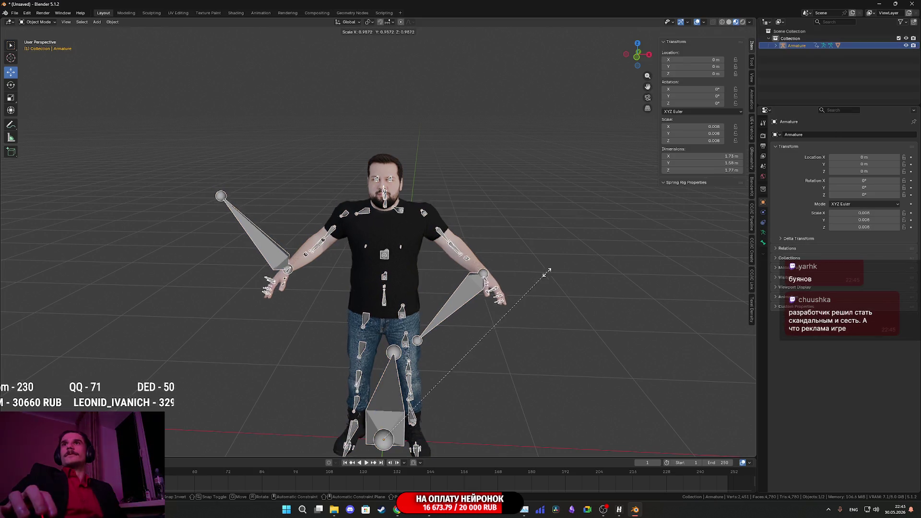
click(543, 277)
click(409, 243)
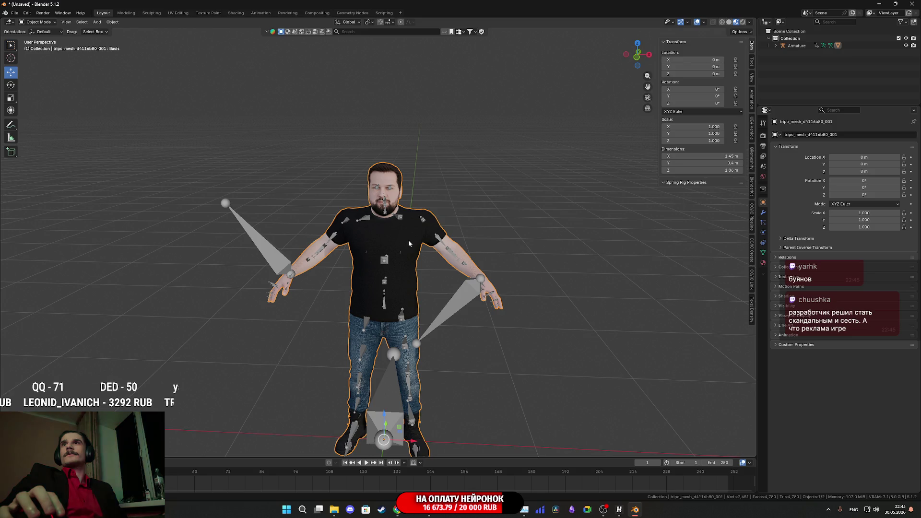
drag(409, 243, 430, 265)
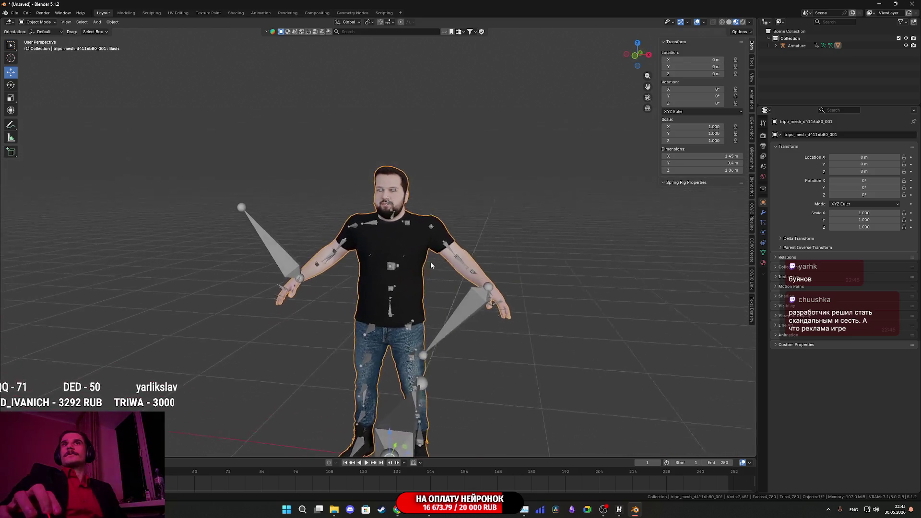
click(430, 265)
key(s)
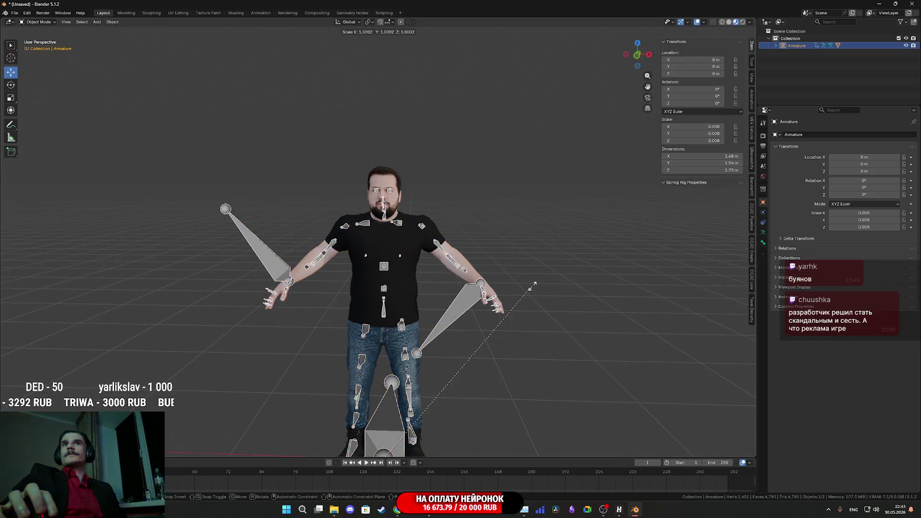
key(Escape)
Fine-tune the armature scale to 0.008 so the character stands about 1.7 m tall
click(410, 247)
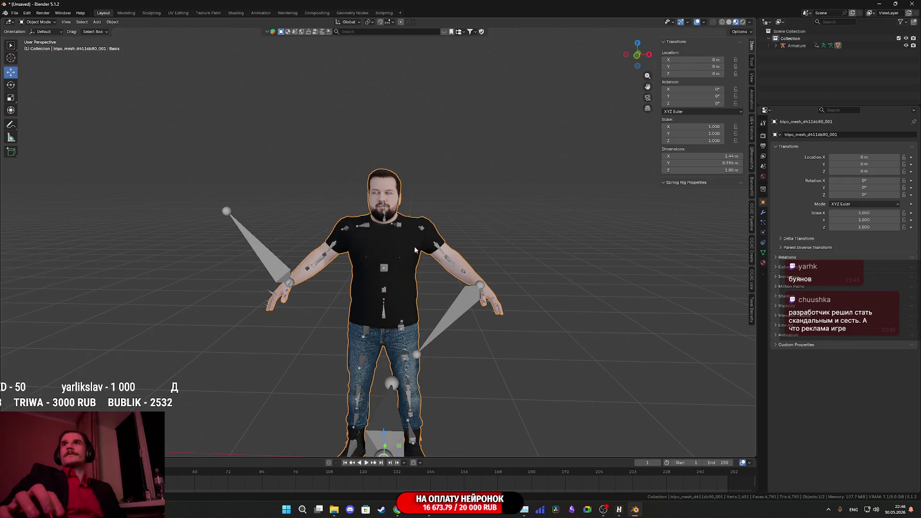
click(465, 309)
key(s)
click(556, 290)
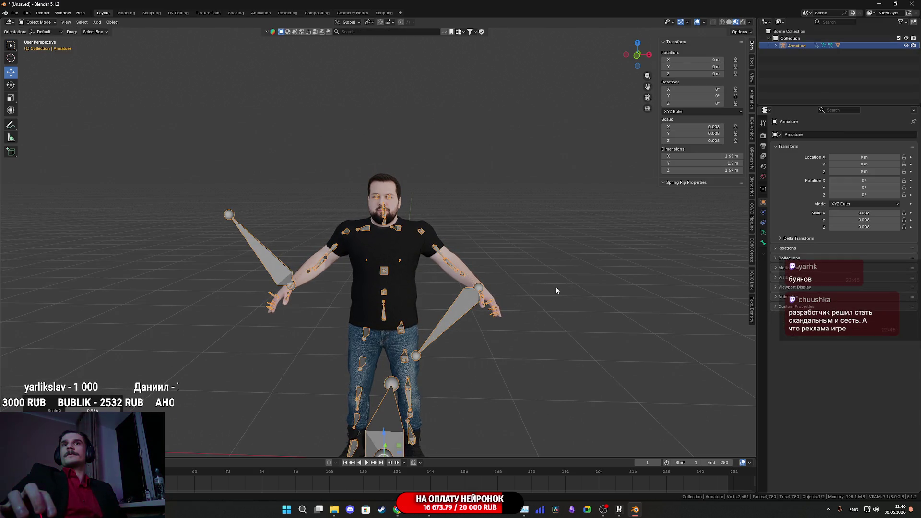
click(409, 247)
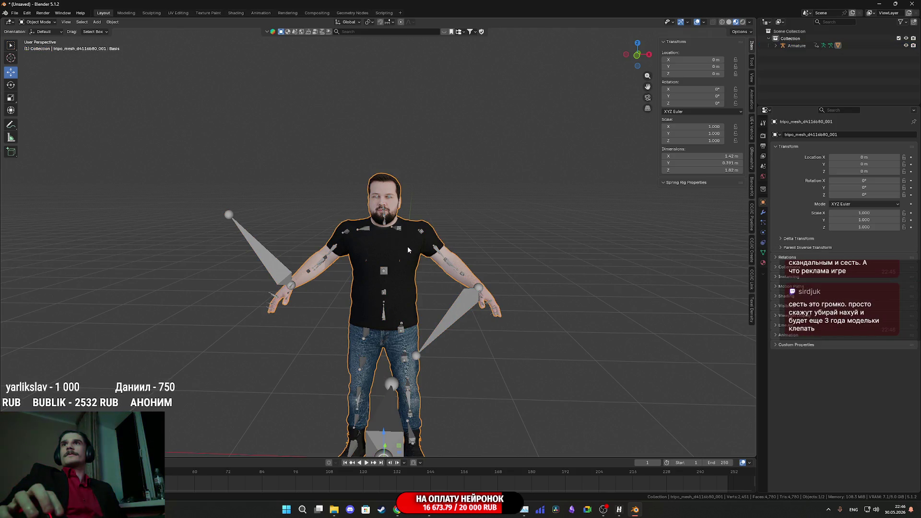
click(461, 312)
key(s)
click(499, 294)
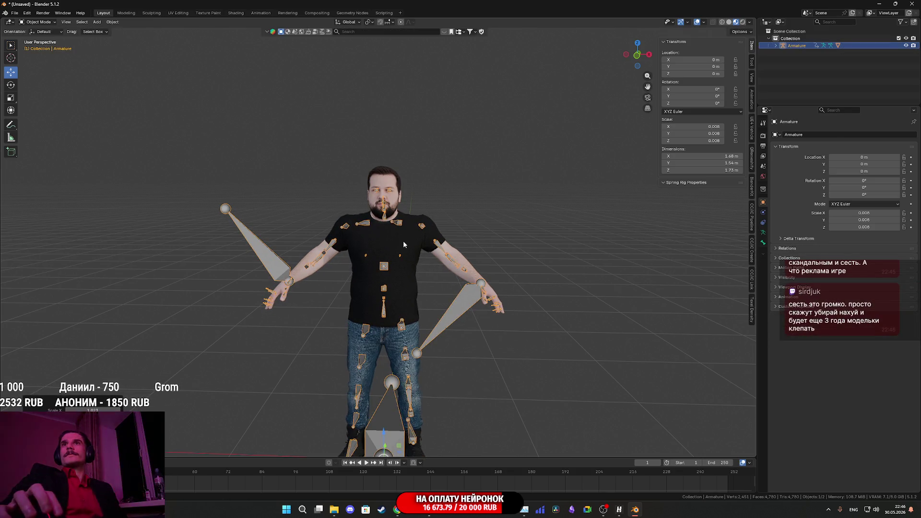
key(s)
click(528, 301)
click(405, 248)
scroll(510, 275, up, 3)
scroll(511, 274, down, 4)
click(482, 309)
mouse_move(482, 312)
mouse_down()
mouse_move(448, 311)
mouse_move(488, 312)
mouse_move(477, 310)
mouse_up()
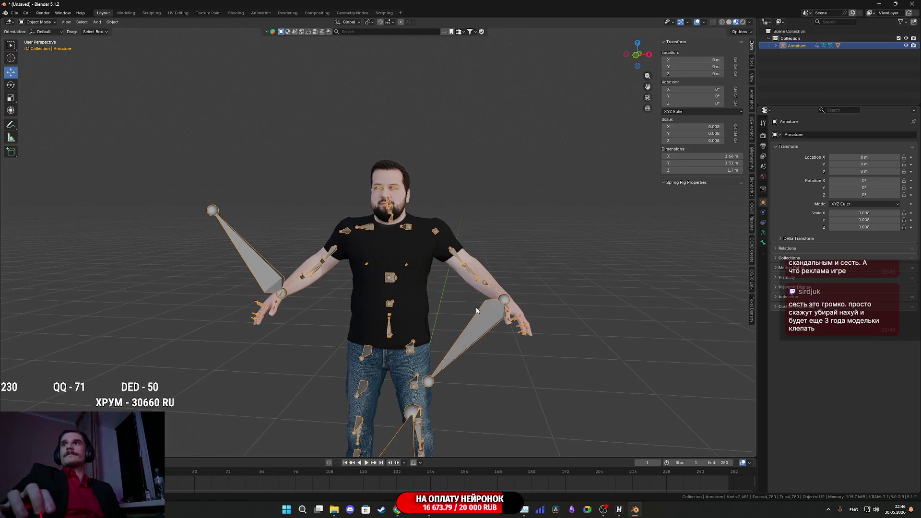
Select the armature and body mesh together and start an FBX export
shift+click(413, 248)
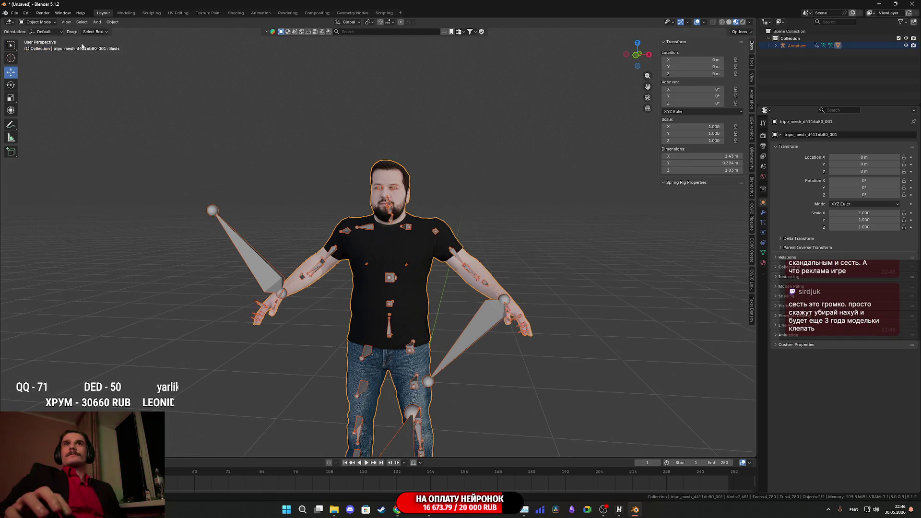
click(15, 13)
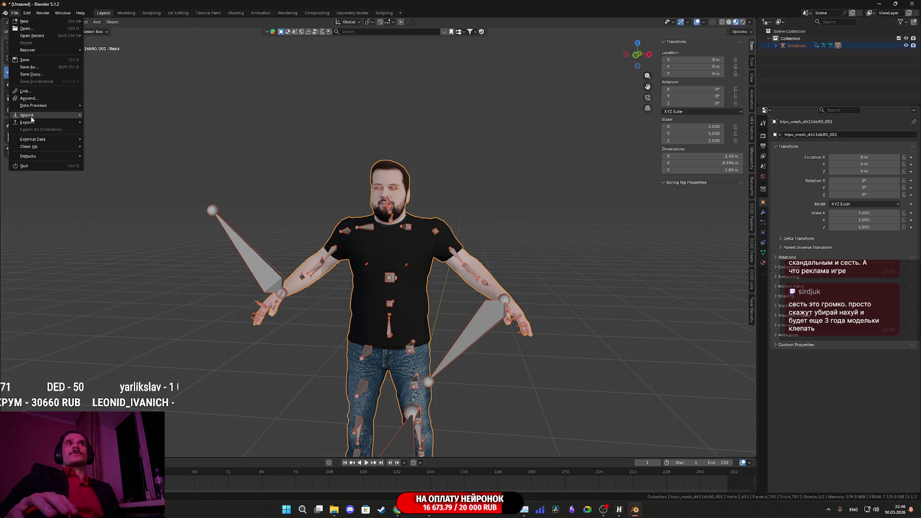
mouse_move(29, 122)
click(144, 177)
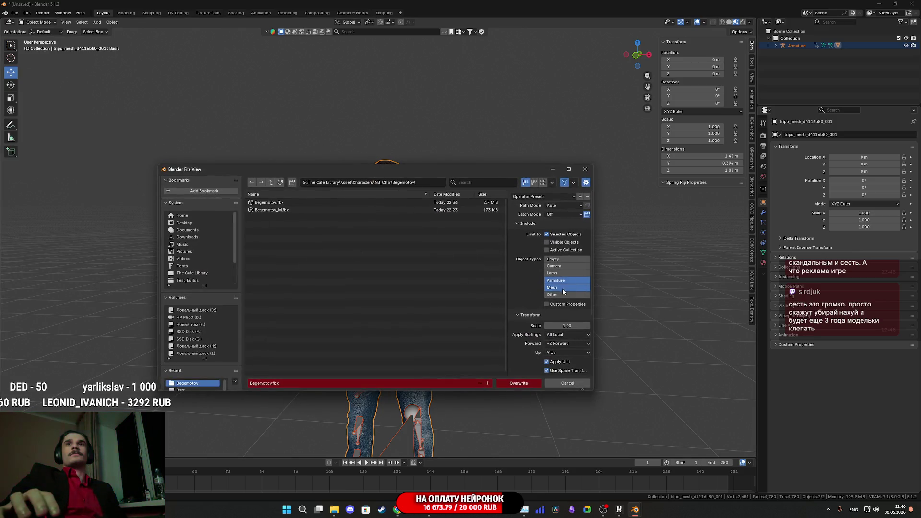